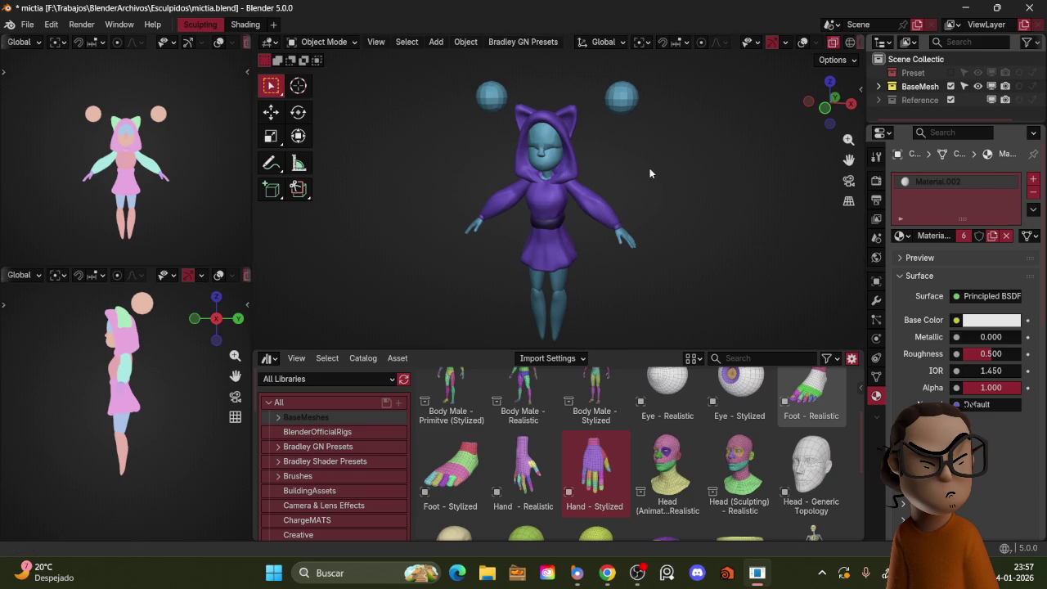
- Frame the hooded character in Front Orthographic view and enter Sculpt Mode on the dress
mouse_move(673, 193)
middle_down()
mouse_move(662, 198)
mouse_move(652, 167)
middle_up()
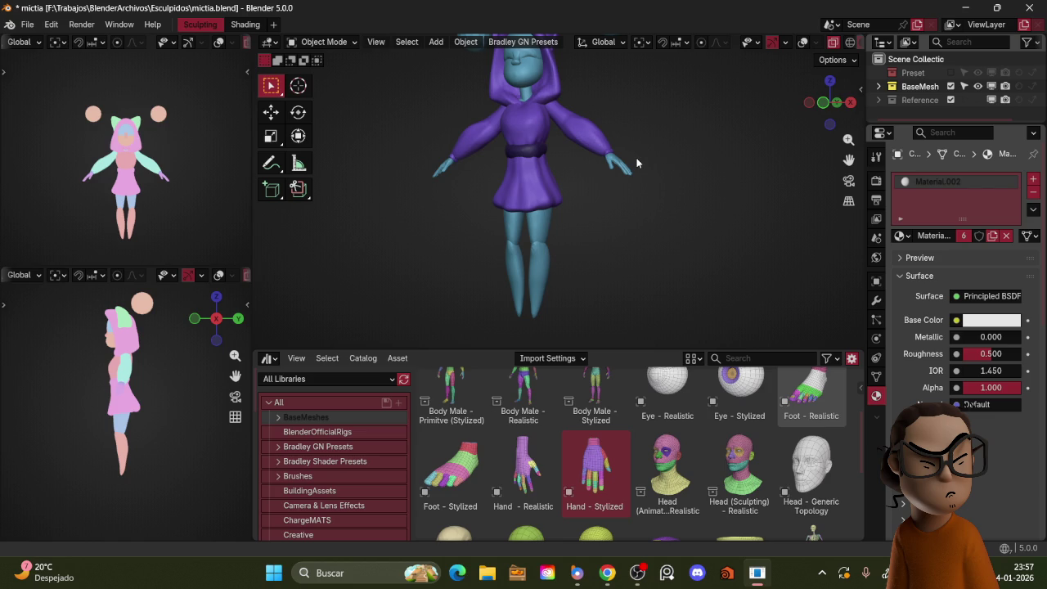
key(KP_1)
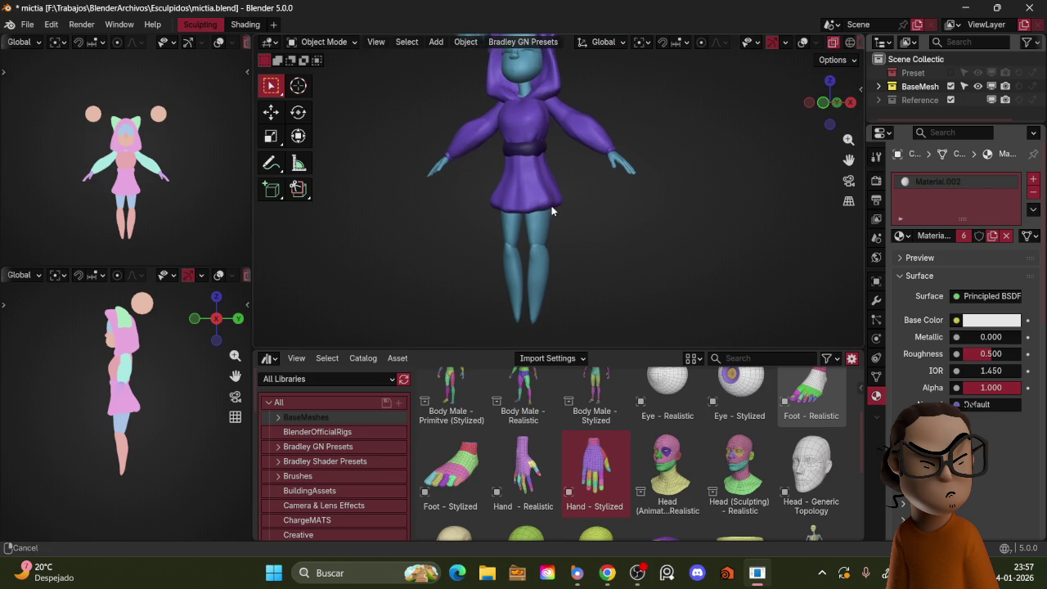
key(shift+alt+z)
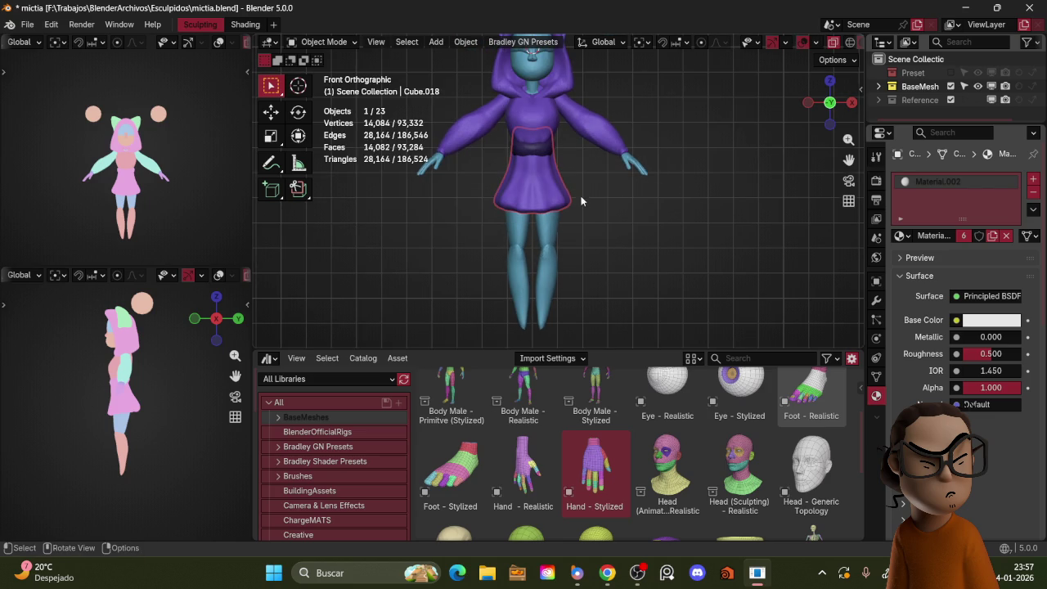
key(shift+alt+z)
key(ctrl+Tab)
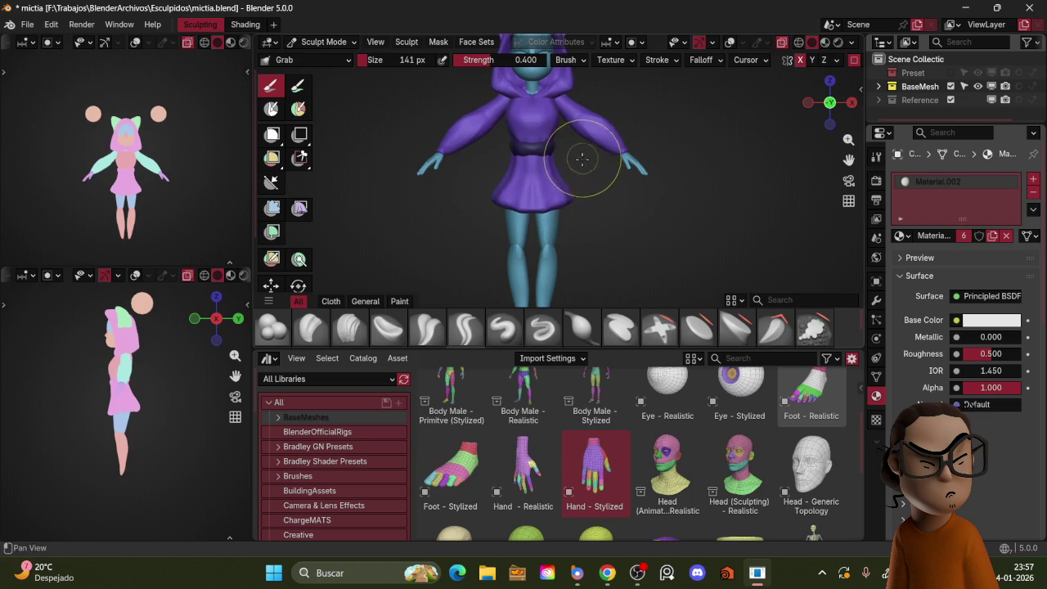
- Pull the right side of the skirt hem outward with the Grab brush
scroll(583, 155, up, 3)
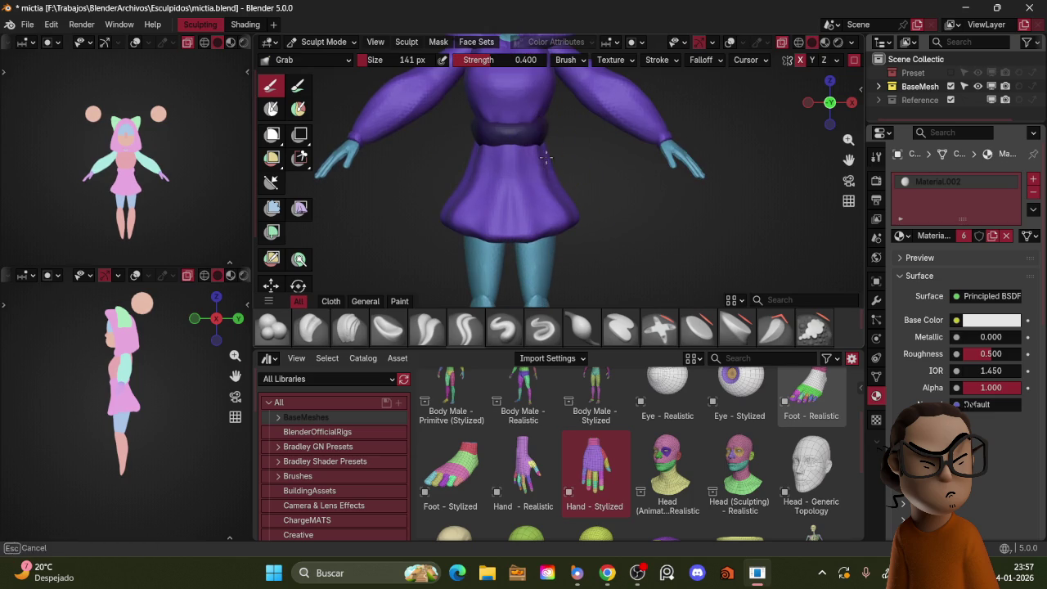
click(564, 183)
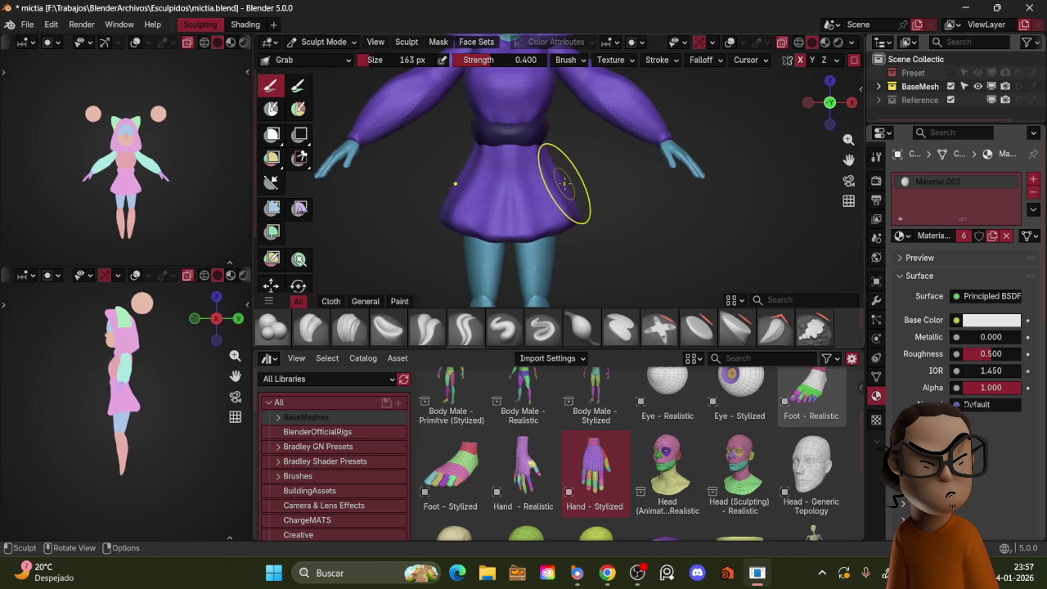
key(Escape)
drag(565, 225, 547, 233)
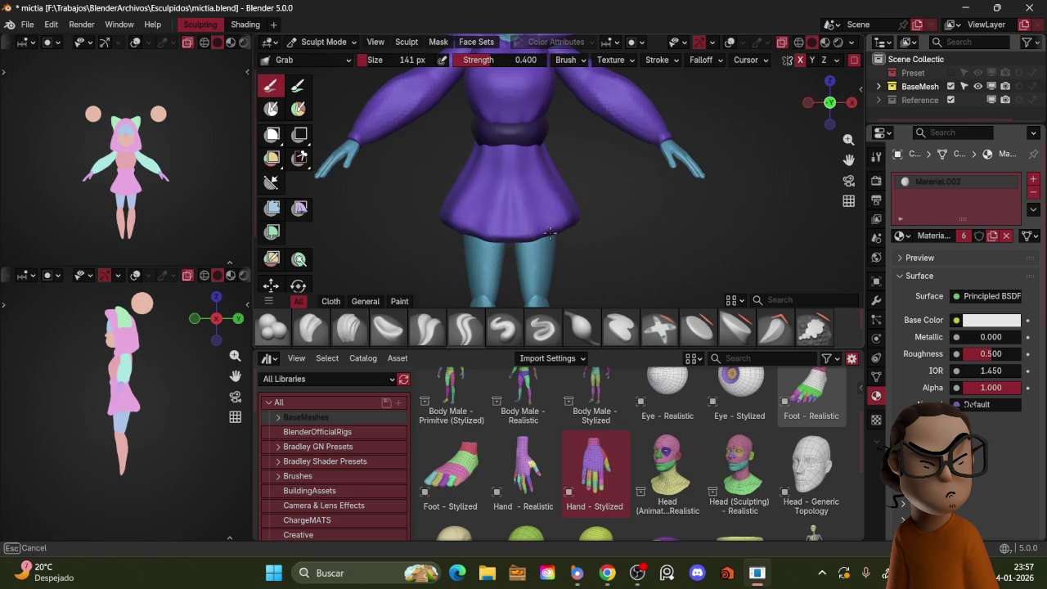
- Orbit around the skirt to check the reshaped hem from the side and back
middle_drag(548, 233, 559, 185)
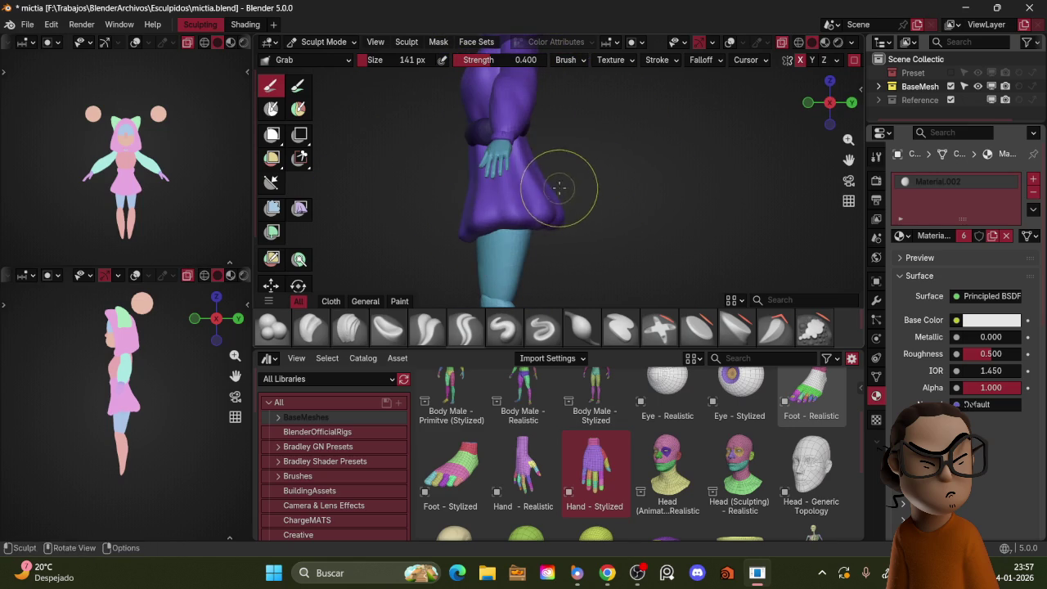
mouse_move(564, 171)
middle_down()
mouse_move(661, 167)
mouse_move(691, 119)
mouse_move(605, 153)
middle_up()
scroll(691, 119, up, 2)
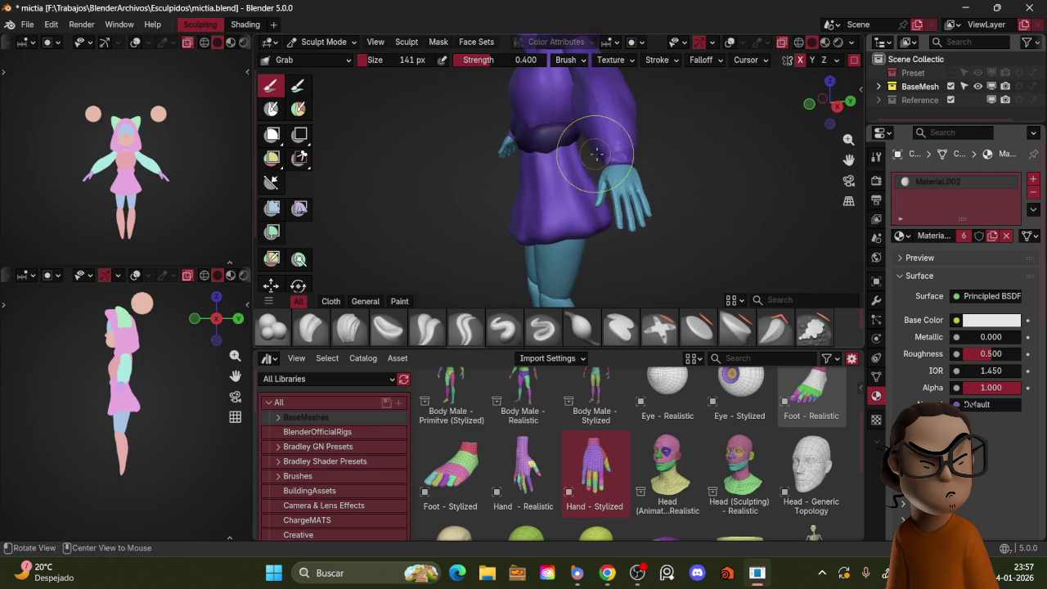
mouse_move(532, 161)
middle_down()
mouse_move(724, 168)
mouse_move(597, 198)
mouse_move(611, 168)
mouse_move(597, 143)
mouse_move(666, 109)
middle_up()
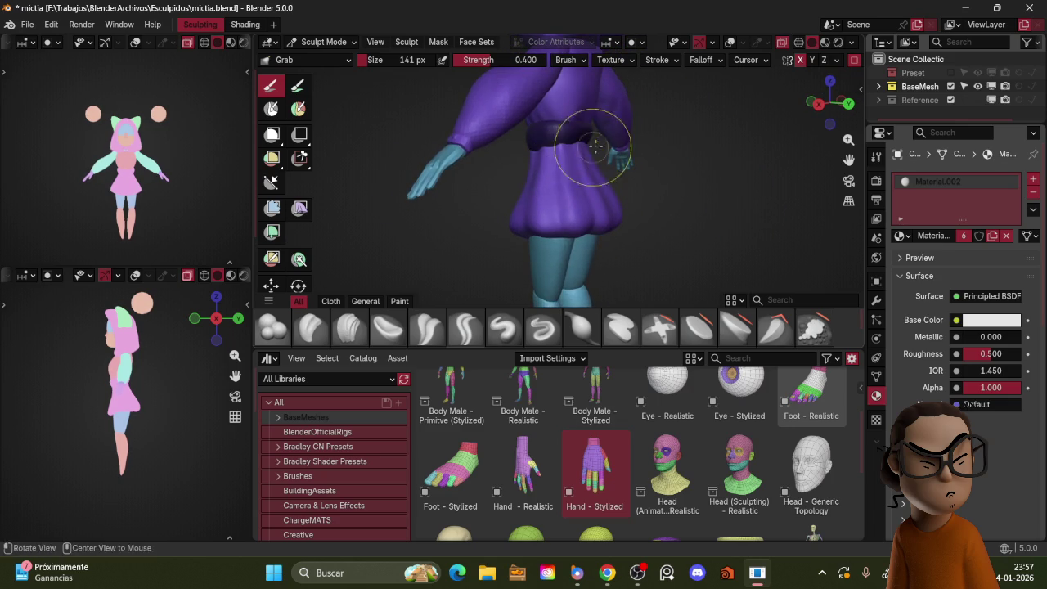
middle_drag(584, 152, 532, 168)
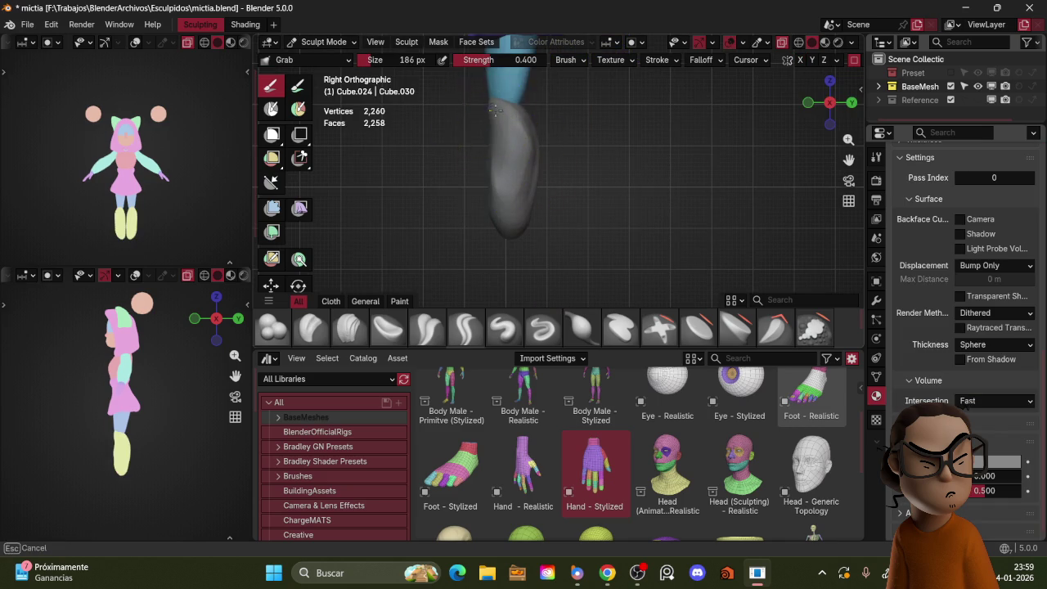
- Grab-pull the grey boot into a new shape from the front view
drag(494, 115, 537, 170)
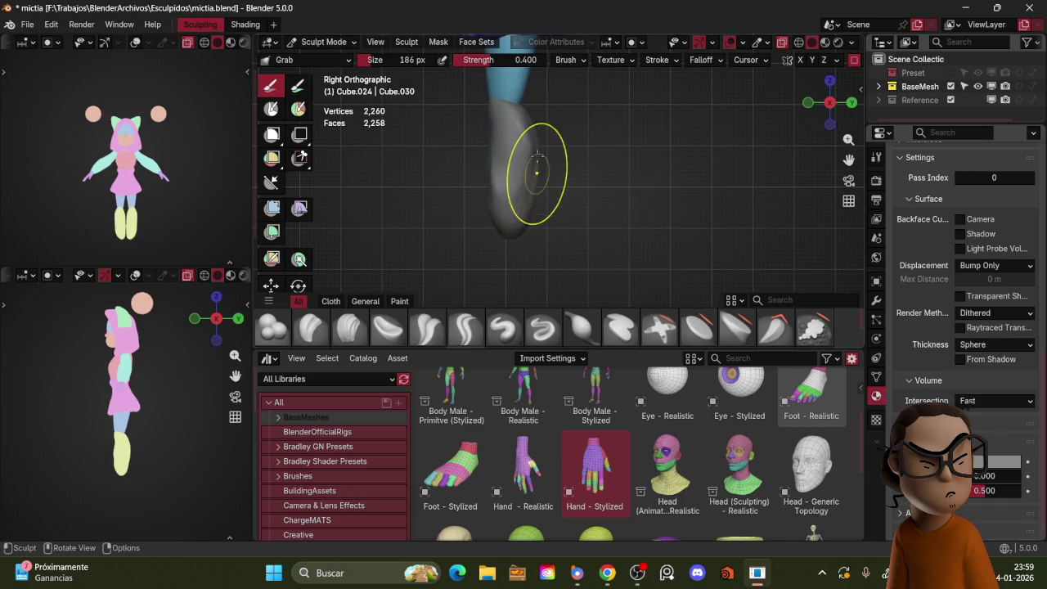
key(KP_1)
mouse_move(592, 140)
mouse_down()
mouse_move(560, 126)
mouse_move(592, 218)
mouse_move(581, 242)
mouse_move(638, 215)
mouse_up()
mouse_move(638, 215)
middle_down()
mouse_move(499, 234)
mouse_move(573, 210)
middle_up()
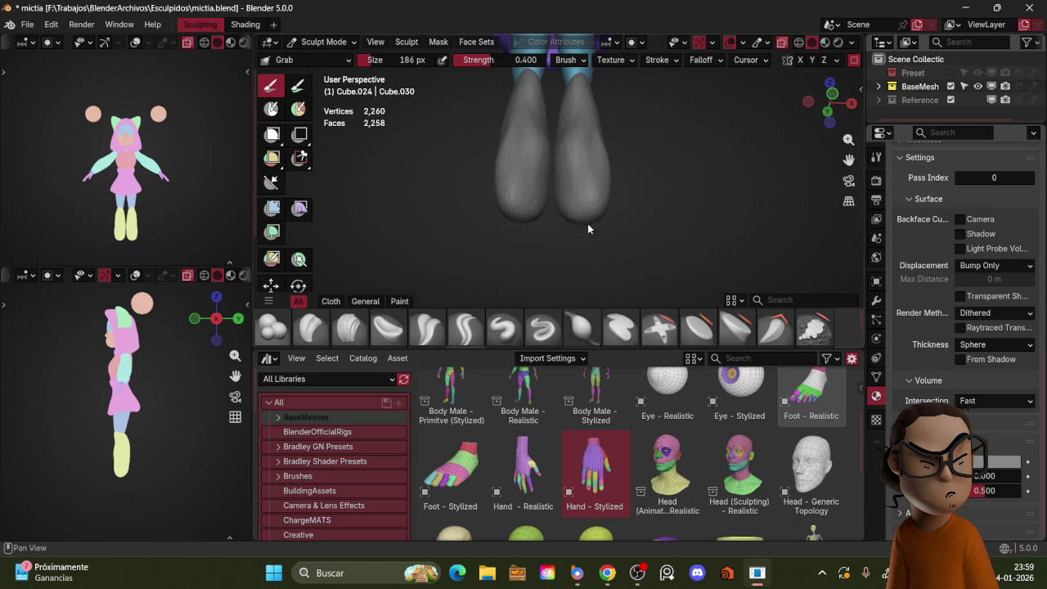
- Return to the Grab brush at 186 px in a front view of the boots
click(581, 327)
key(KP_1)
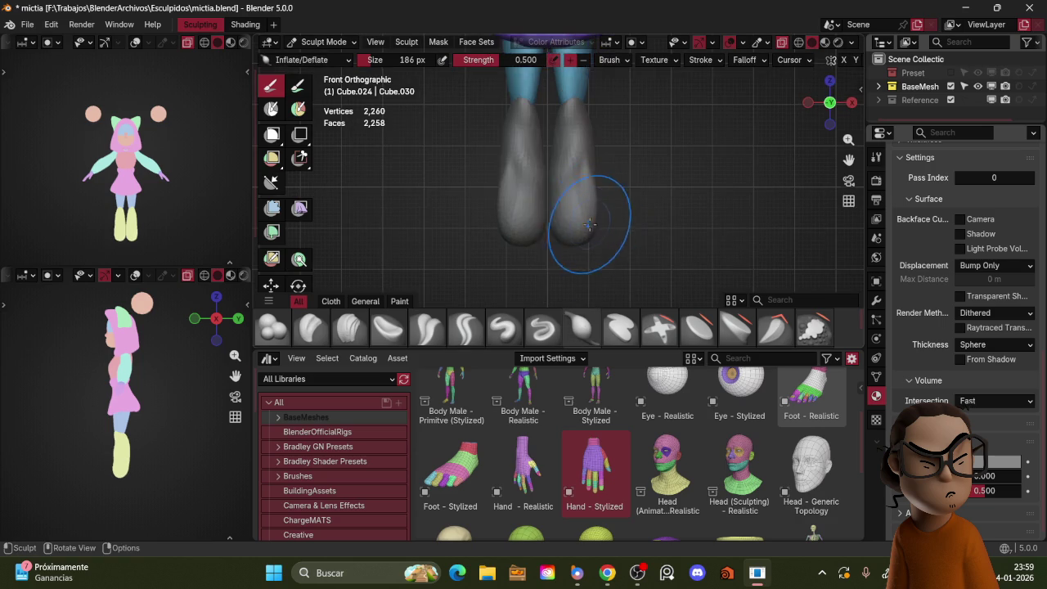
key(g)
key(f)
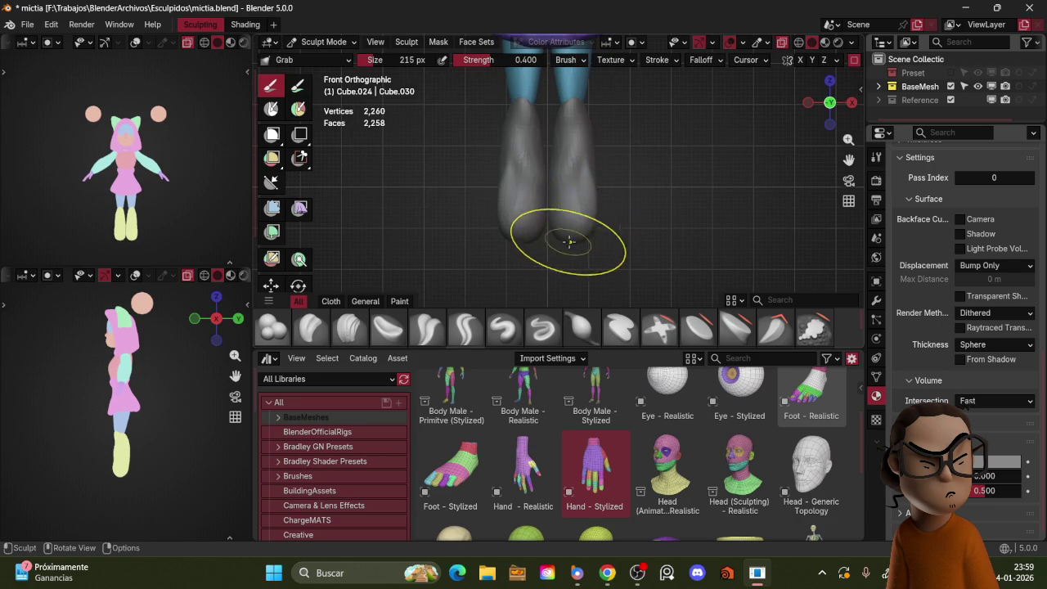
click(581, 247)
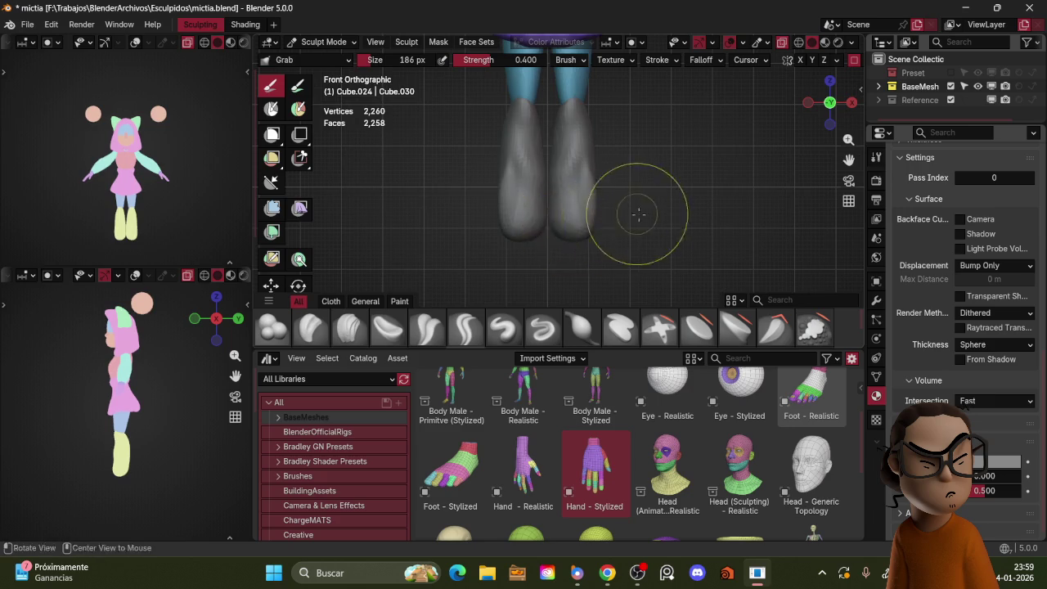
- Orbit around the legs and skirt to inspect the boot shape
middle_drag(632, 213, 537, 221)
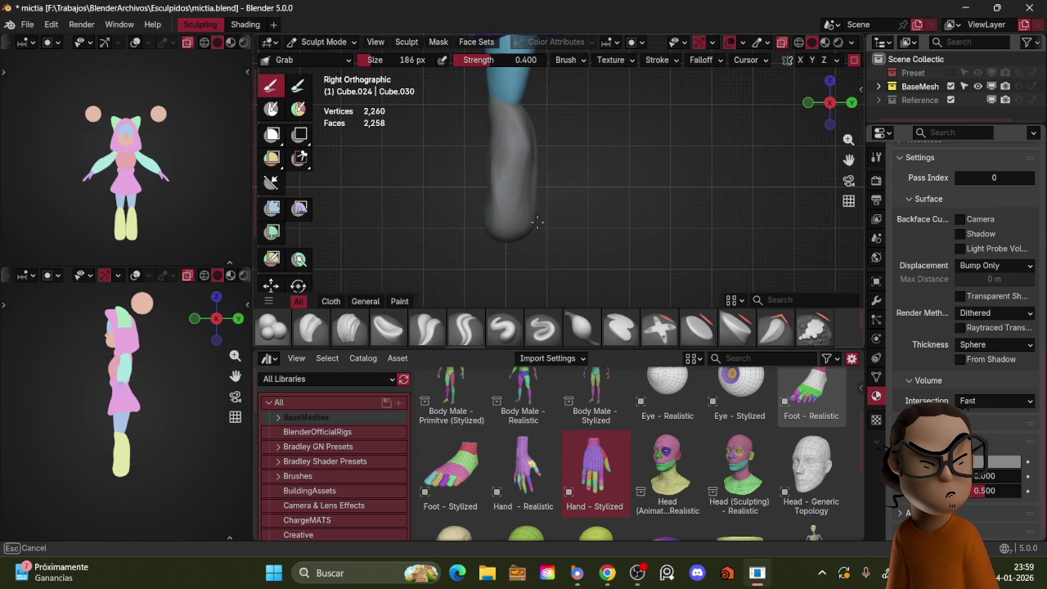
mouse_move(530, 175)
middle_down()
mouse_move(626, 131)
mouse_move(607, 126)
mouse_move(648, 187)
middle_up()
middle_drag(573, 169, 661, 152)
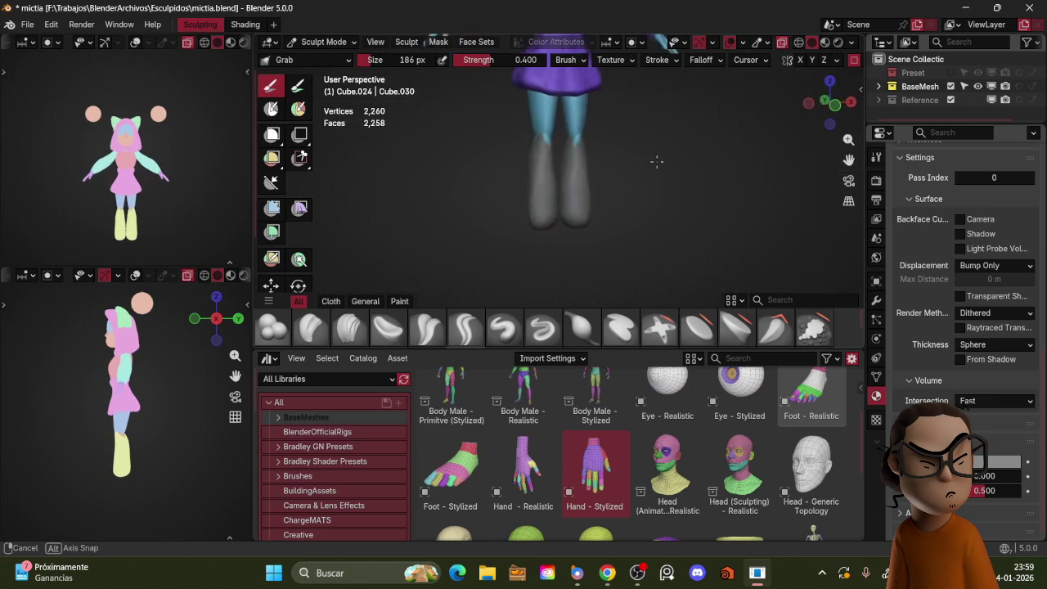
mouse_move(583, 164)
middle_down()
mouse_move(668, 145)
mouse_move(626, 168)
mouse_move(525, 152)
mouse_move(580, 215)
middle_up()
scroll(497, 273, up, 2)
- Shrink the sculpt brush to 78 px and face both legs
key(f)
click(509, 218)
key(f)
click(513, 211)
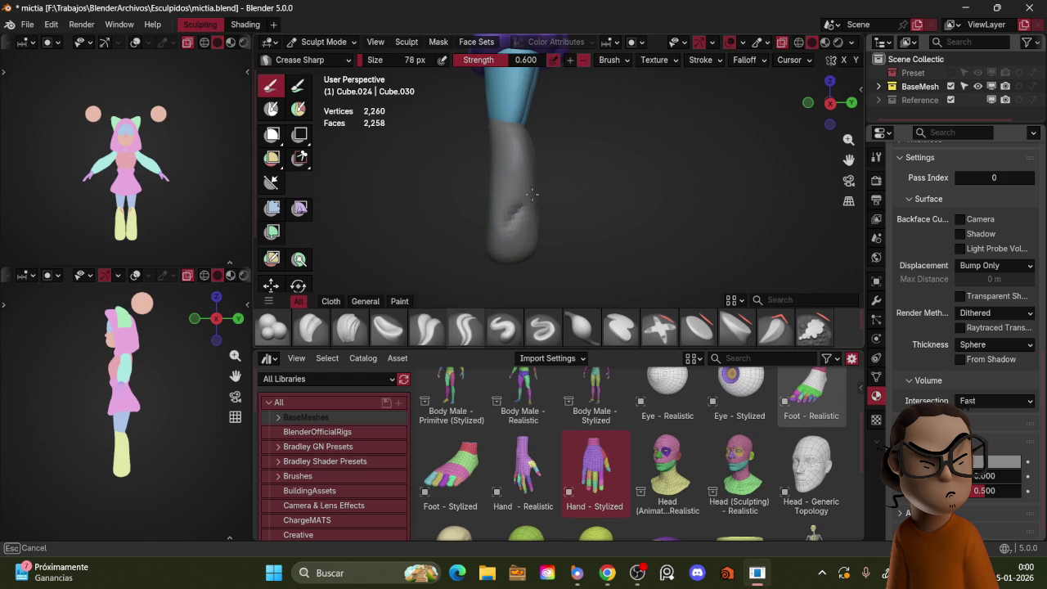
middle_drag(536, 181, 573, 151)
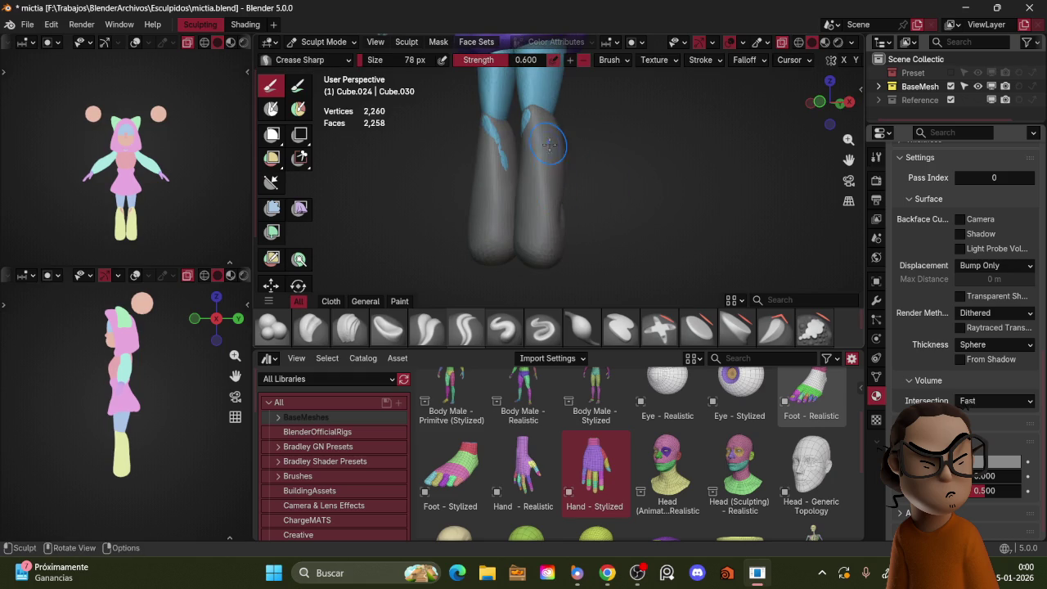
- Try the Inflate/Deflate brush at 100 px, then choose the Crease Sharp brush
key(i)
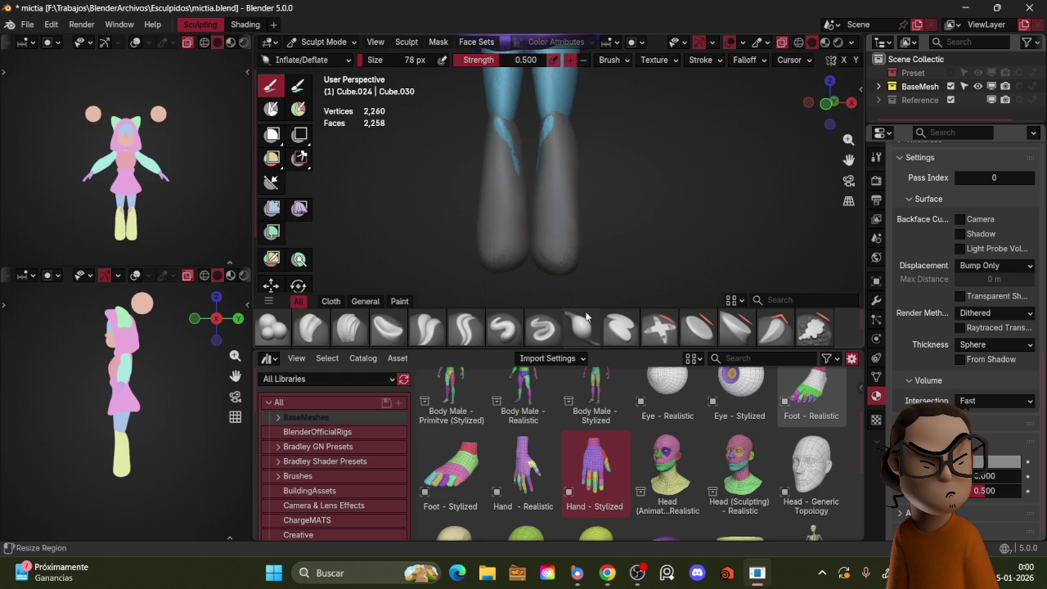
key(f)
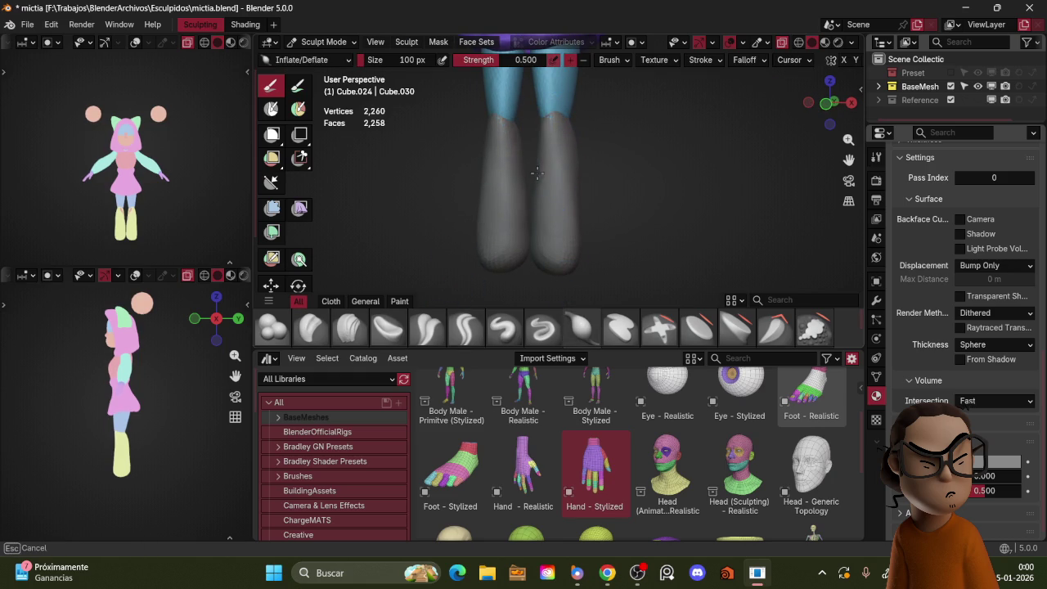
middle_drag(607, 129, 517, 318)
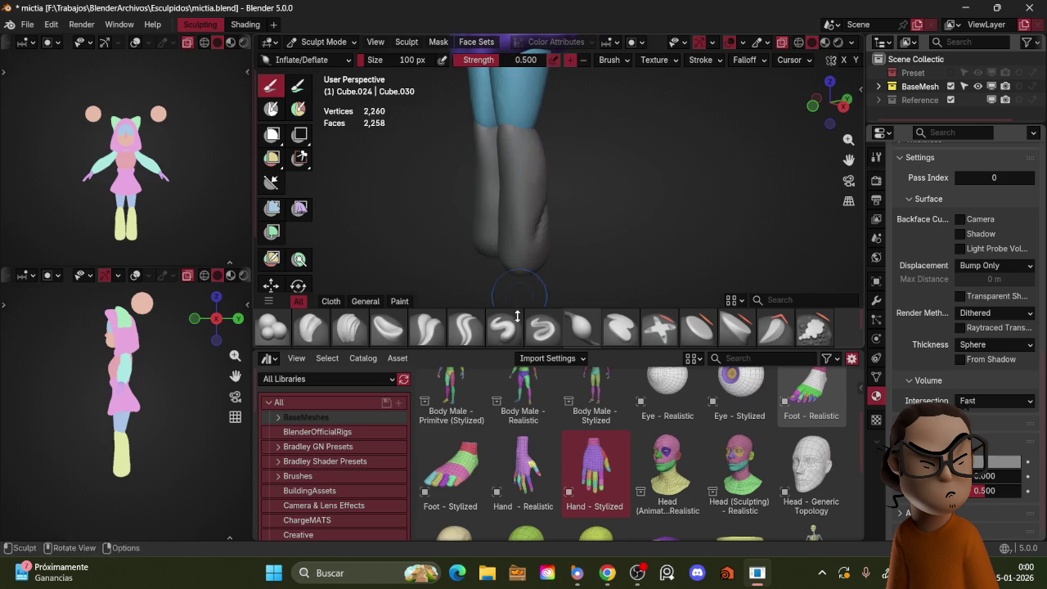
click(465, 327)
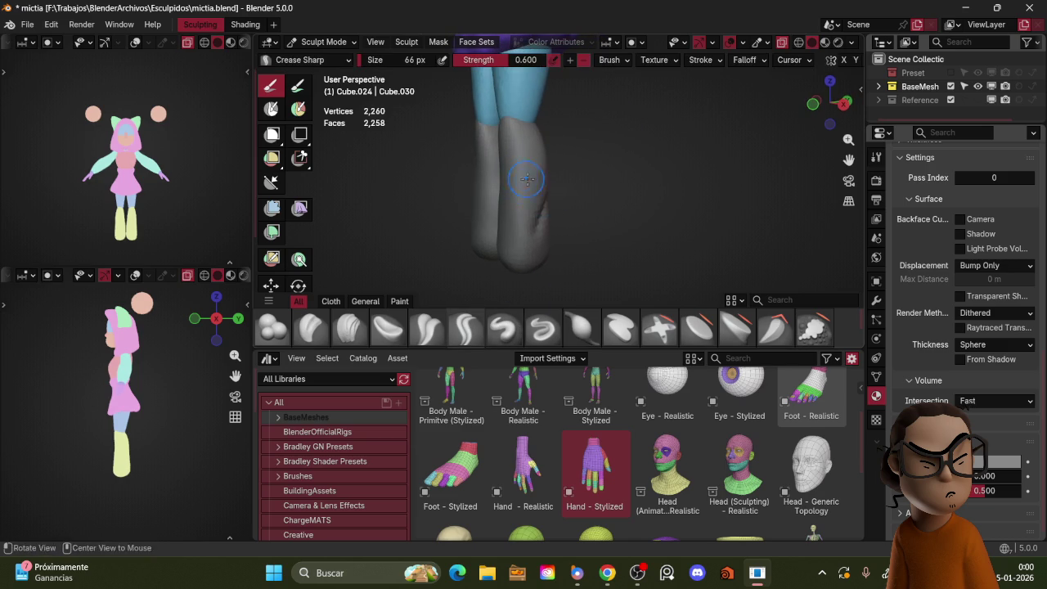
- Carve crease folds into both boots, undoing a stray stroke on the right boot
middle_drag(523, 176, 590, 177)
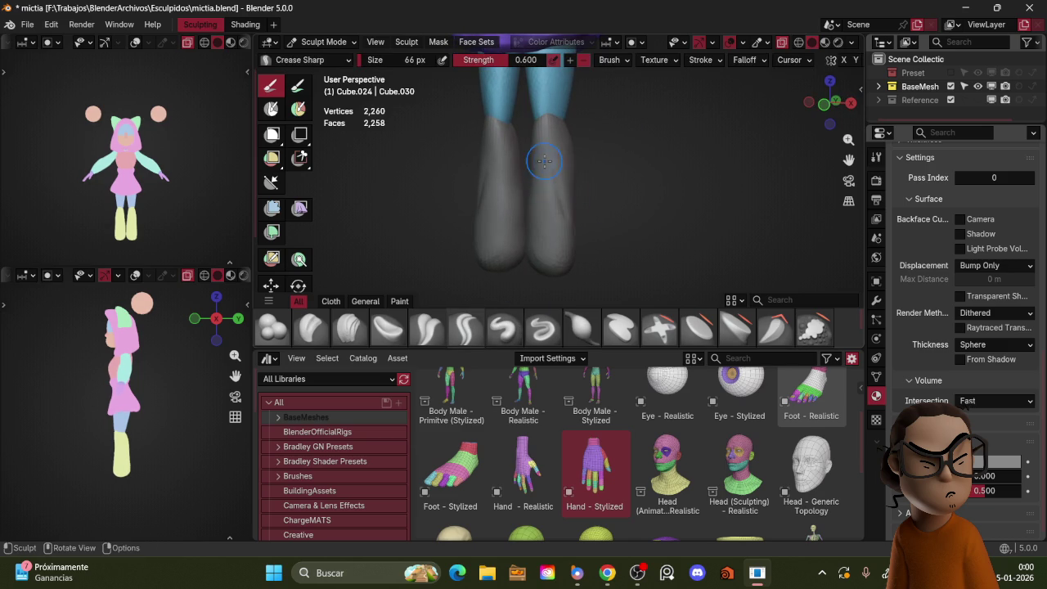
middle_drag(565, 165, 576, 187)
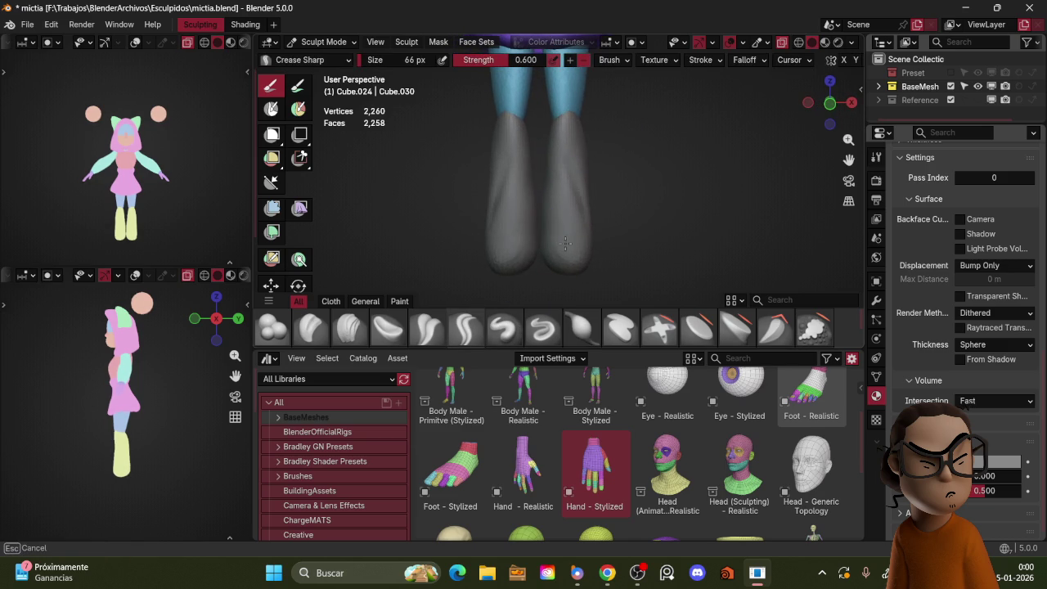
middle_drag(547, 234, 510, 201)
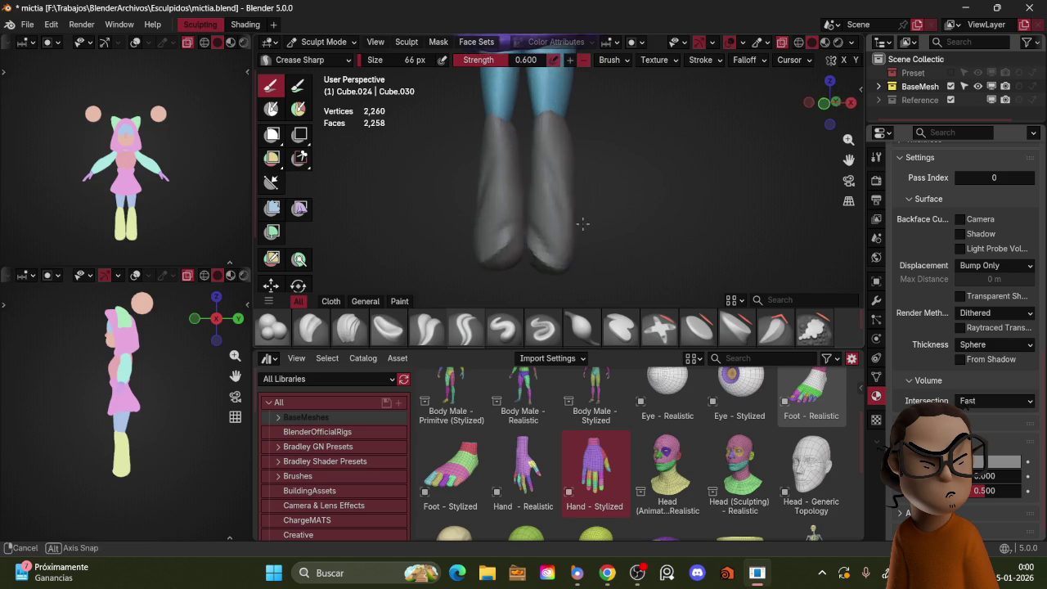
middle_drag(576, 215, 533, 227)
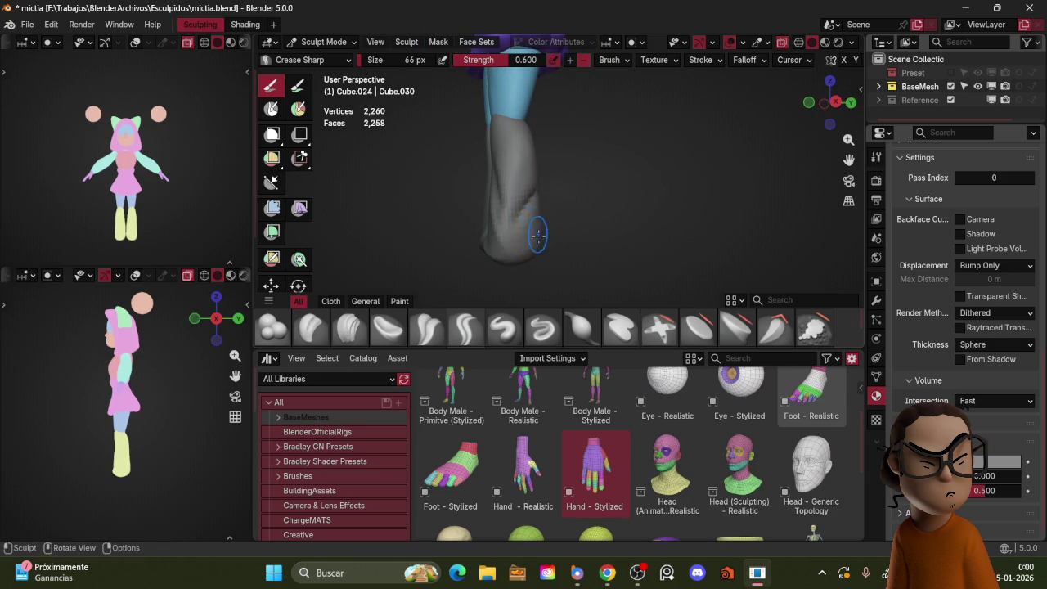
mouse_move(565, 122)
middle_down()
mouse_move(525, 132)
mouse_move(553, 147)
middle_up()
drag(557, 139, 547, 146)
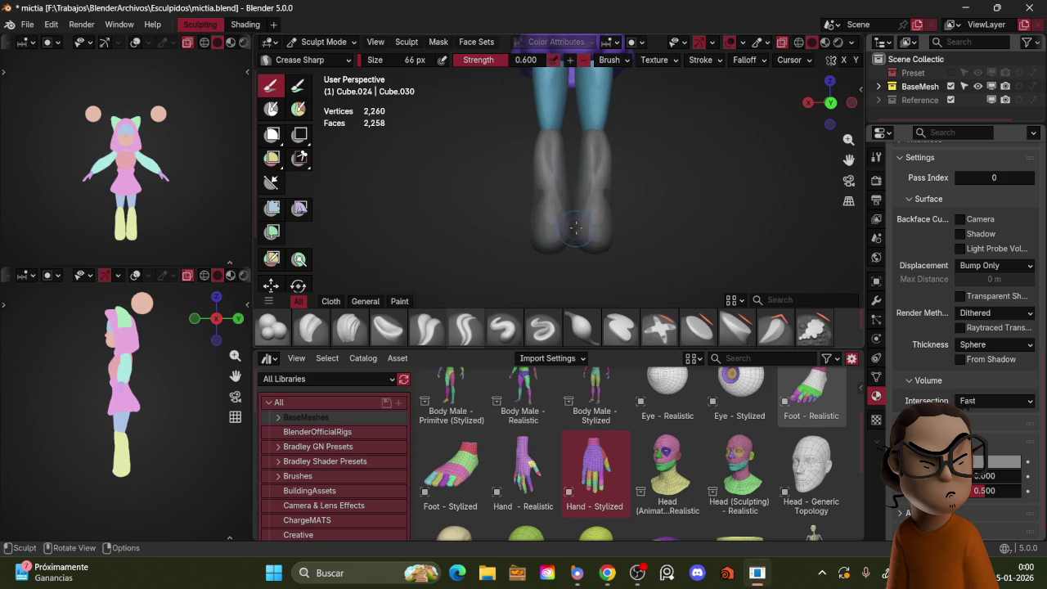
mouse_move(570, 242)
middle_down()
mouse_move(543, 245)
mouse_move(580, 217)
mouse_move(647, 215)
mouse_move(625, 194)
mouse_move(565, 214)
mouse_move(582, 135)
middle_up()
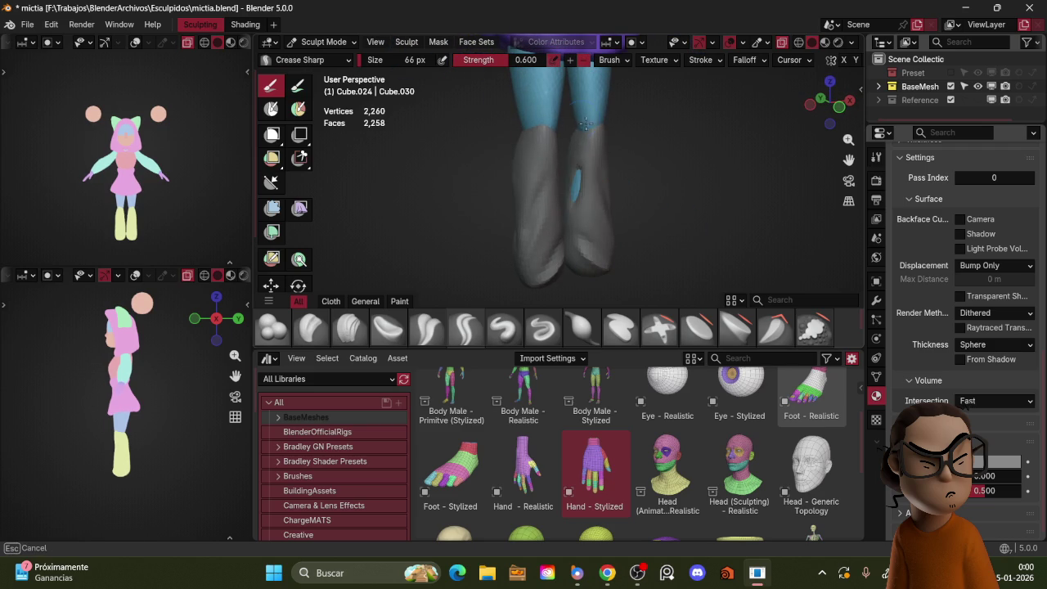
key(ctrl+z)
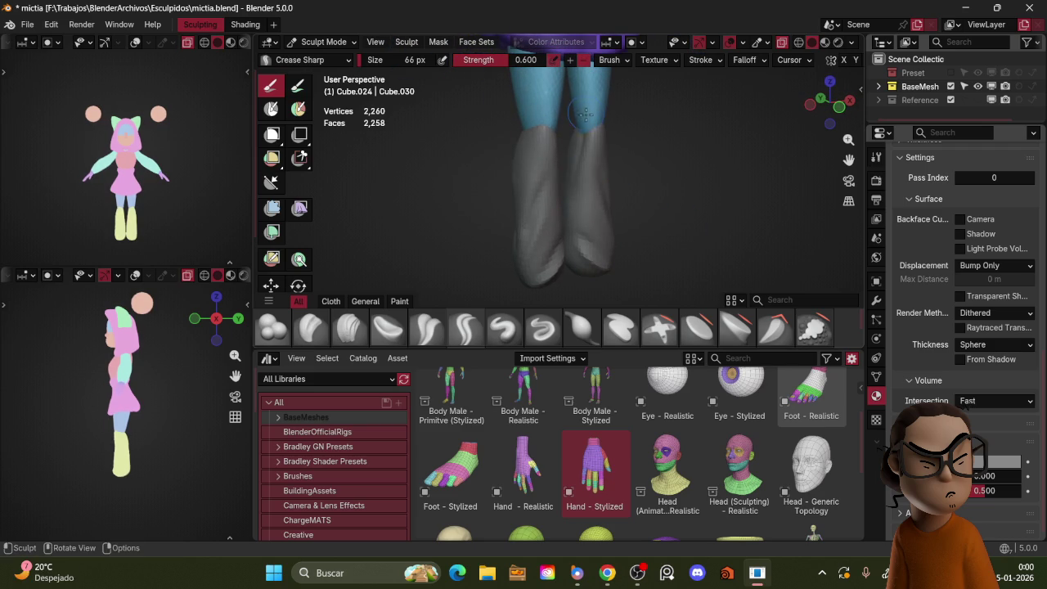
scroll(622, 128, down, 5)
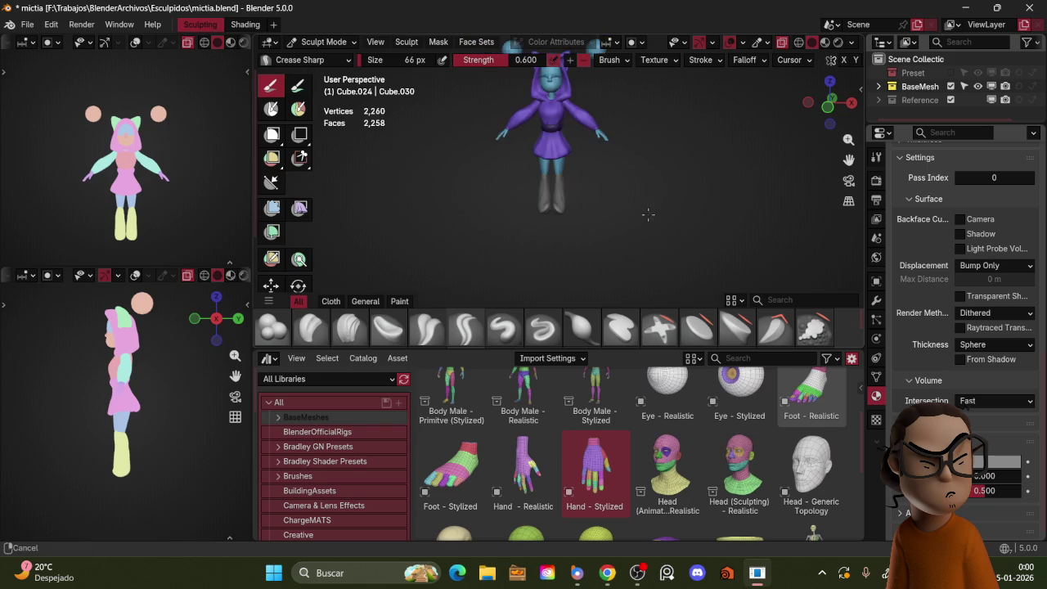
- Switch to an enlarged Grab brush and pull the boot shape from the front
mouse_move(621, 128)
middle_down()
mouse_move(626, 199)
mouse_move(589, 220)
middle_up()
key(f)
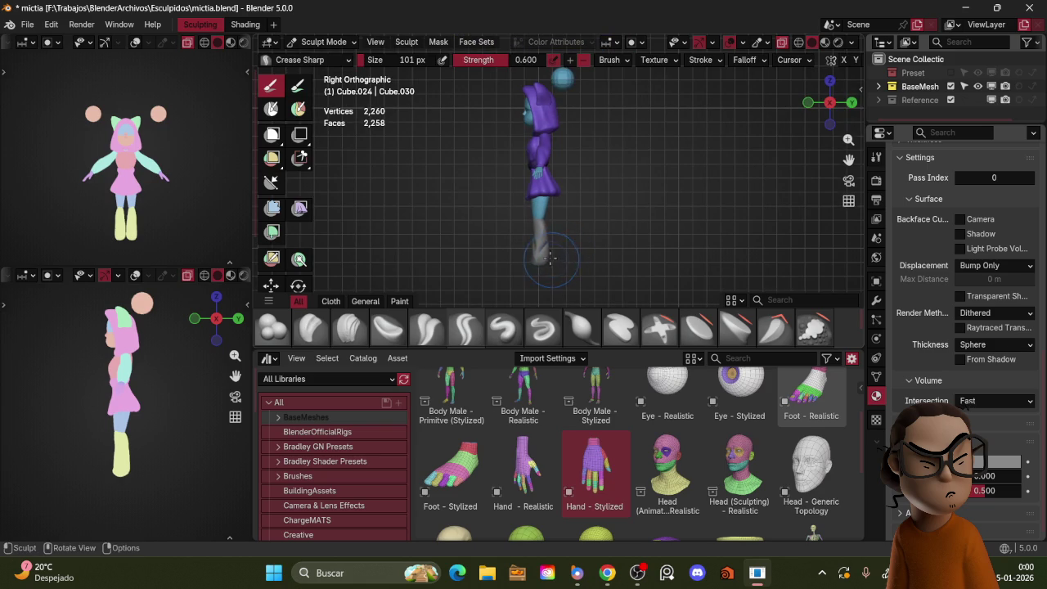
key(g)
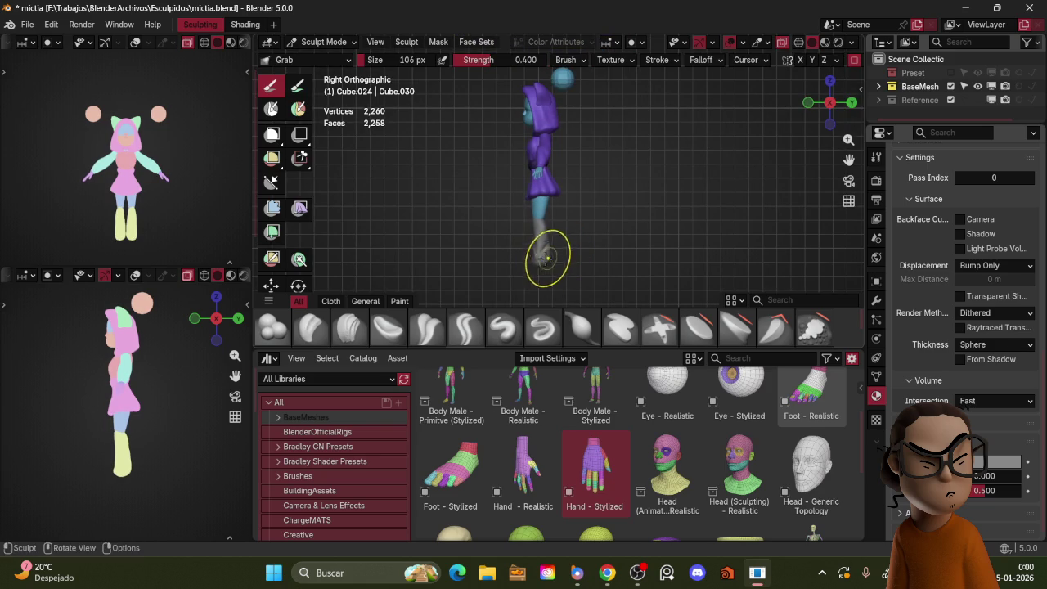
alt+middle_drag(555, 248, 606, 255)
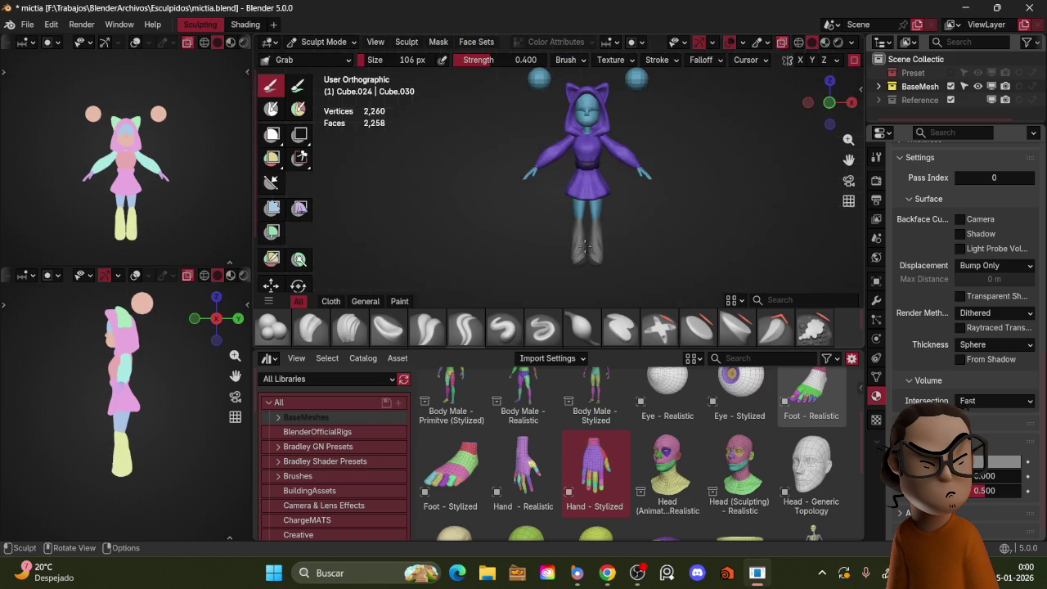
drag(607, 255, 609, 260)
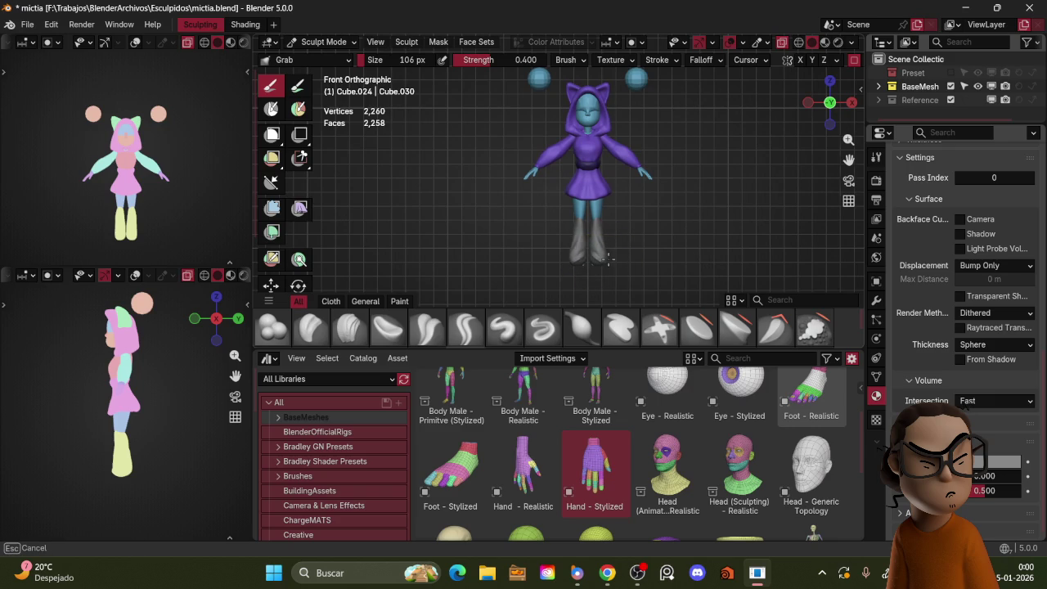
- Shrink the brush, orbit to view the torso, and return to Object Mode
key(bracketleft)
key(bracketleft)
key(bracketleft)
mouse_move(606, 238)
alt+middle_down()
mouse_move(574, 225)
mouse_move(613, 207)
alt+middle_up()
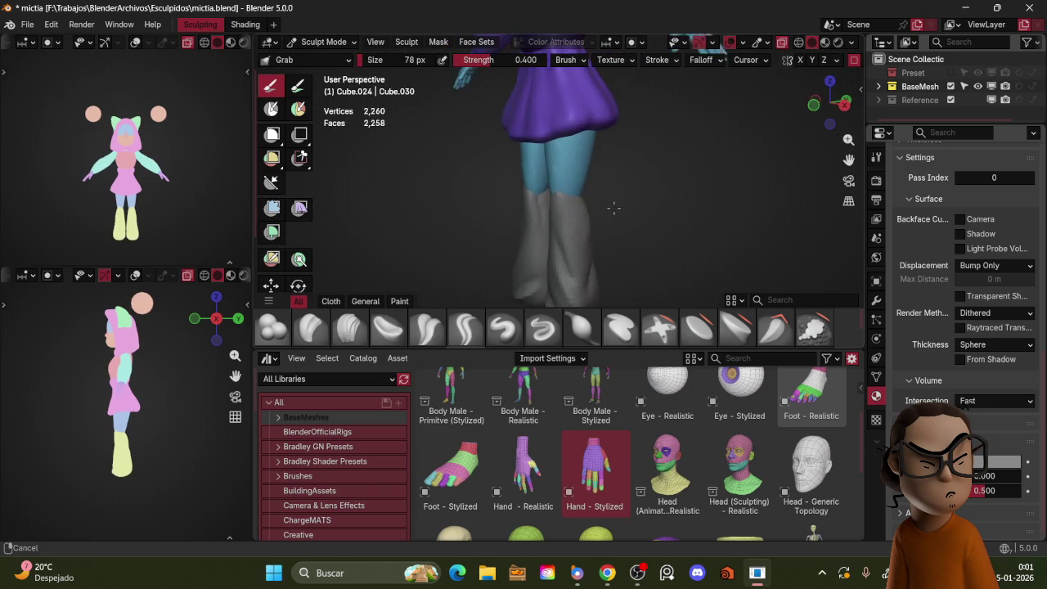
ctrl+middle_drag(613, 207, 642, 191)
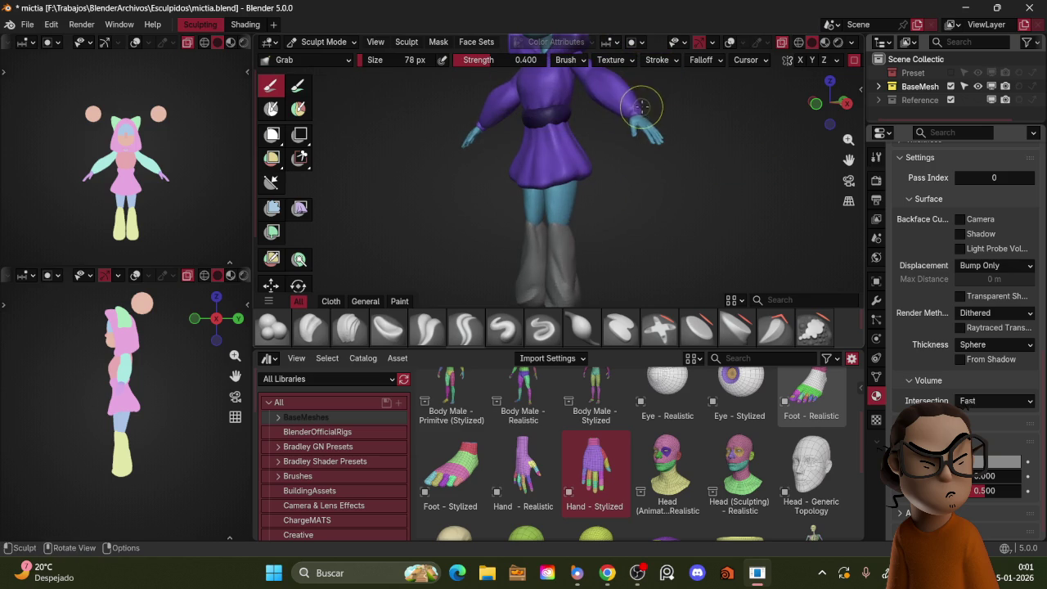
key(ctrl+Tab)
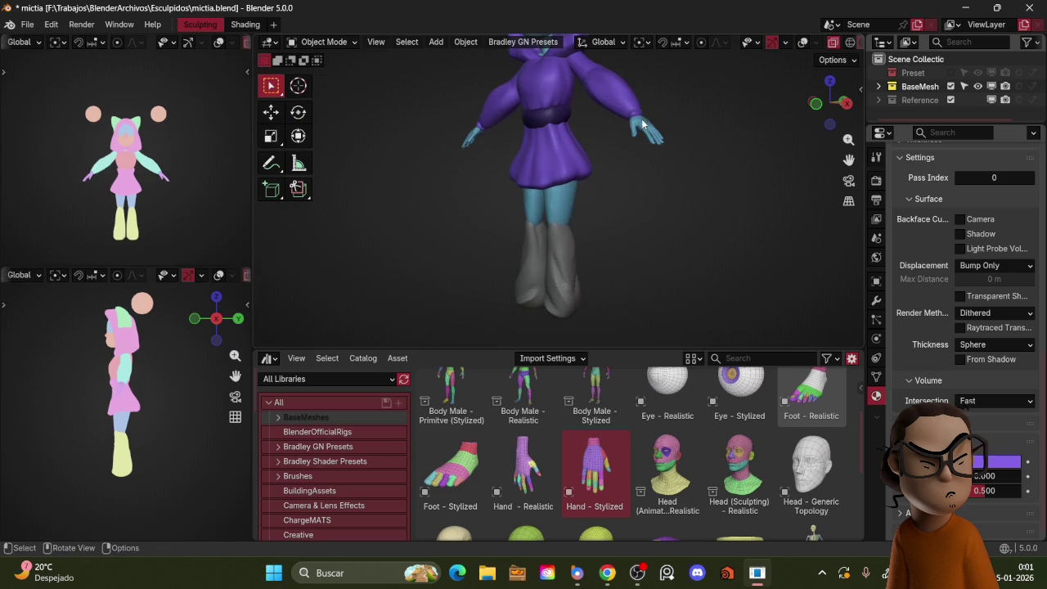
- Duplicate the ring objects and give the copies the grey material
key(shift+d)
click(643, 199)
key(KP_1)
scroll(658, 176, up, 3)
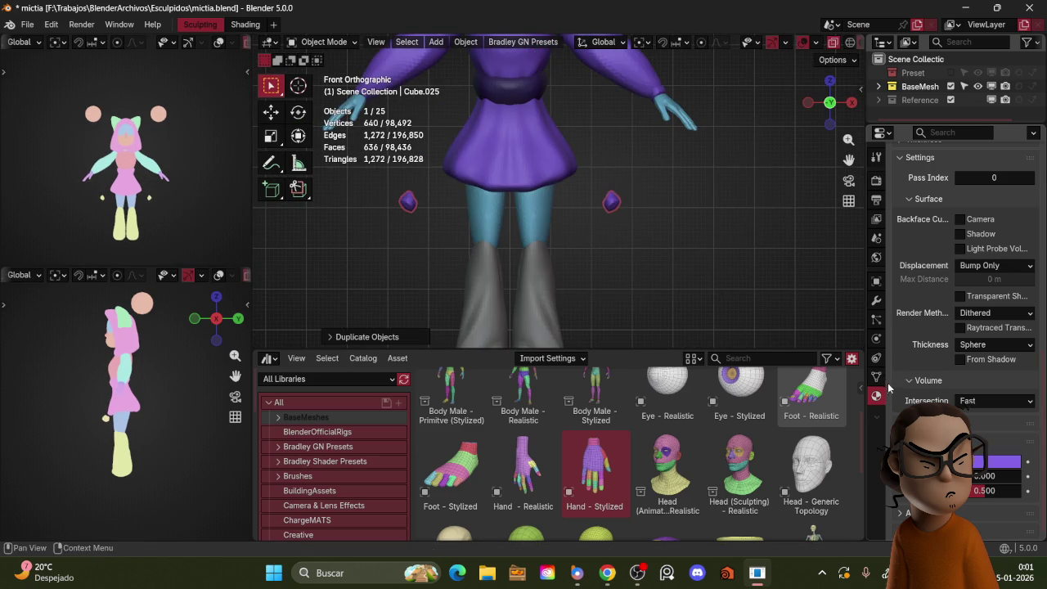
scroll(914, 271, up, 5)
scroll(932, 348, up, 5)
scroll(932, 347, up, 3)
click(900, 196)
click(865, 271)
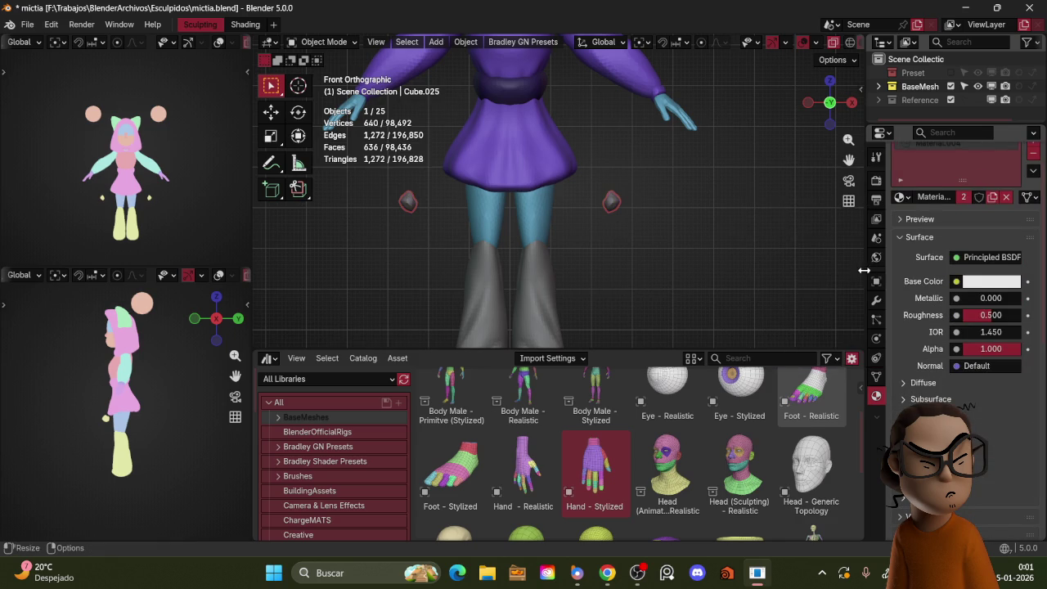
- Scale the two rings up and place them at the tops of the boots
key(s)
click(701, 214)
key(g)
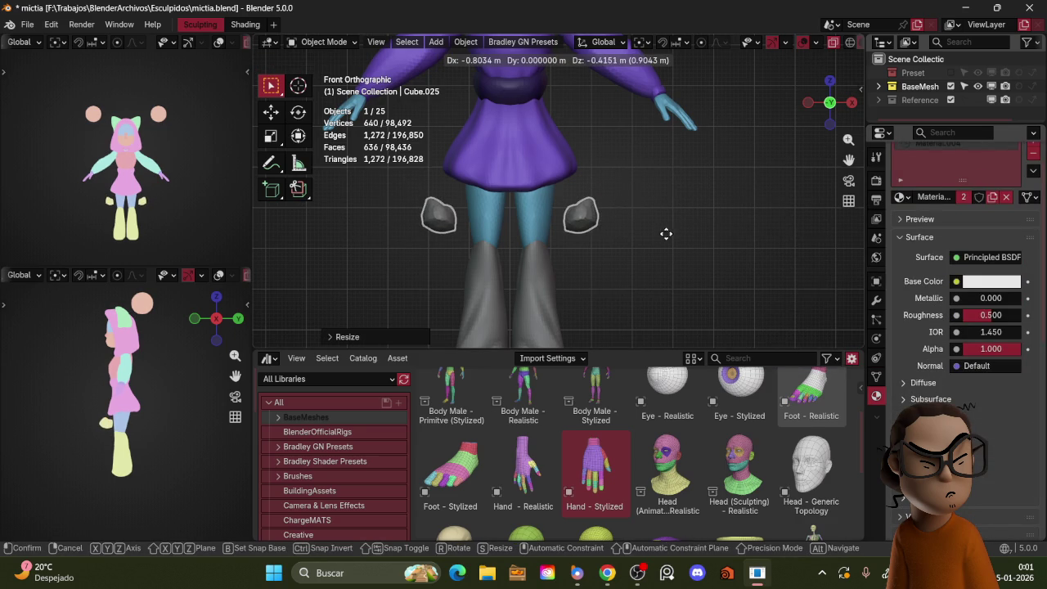
click(664, 239)
key(KP_3)
key(r)
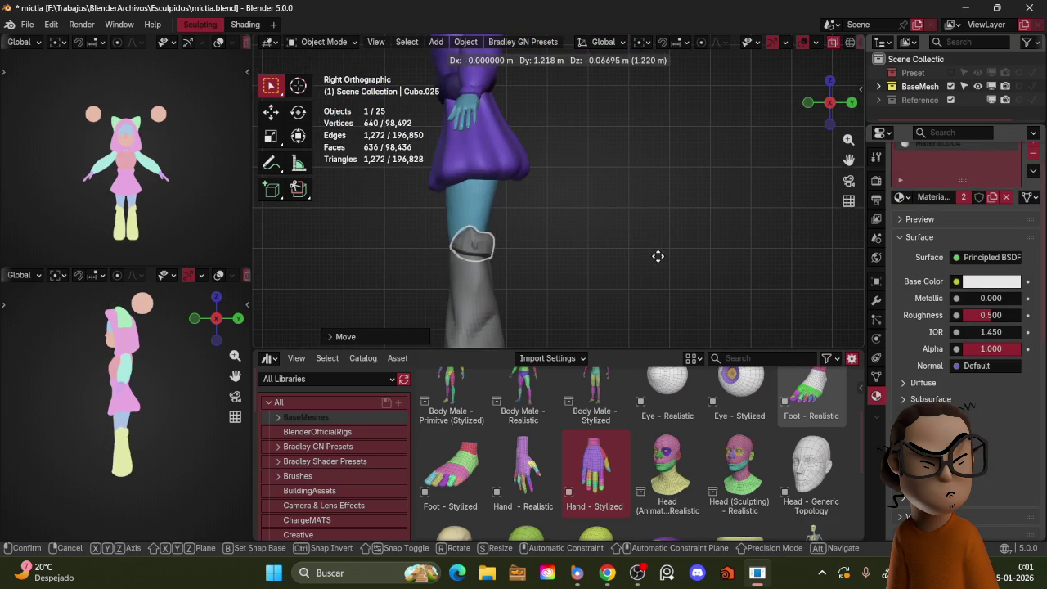
key(Escape)
key(KP_1)
key(g)
key(Escape)
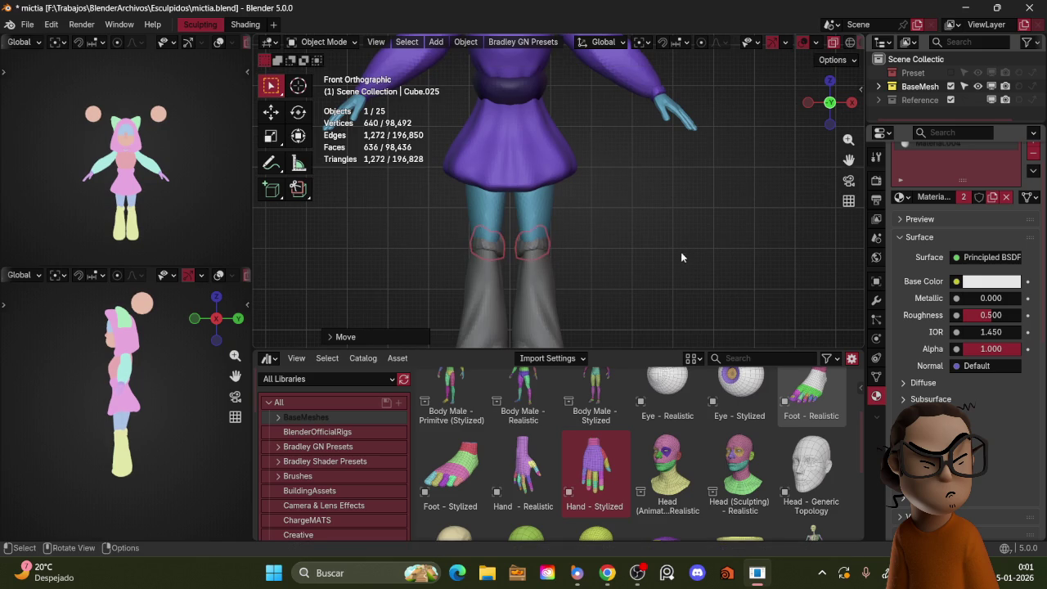
key(shift+alt+z)
- Apply all transforms to the rings and rotate them 90° around Z
key(ctrl+a)
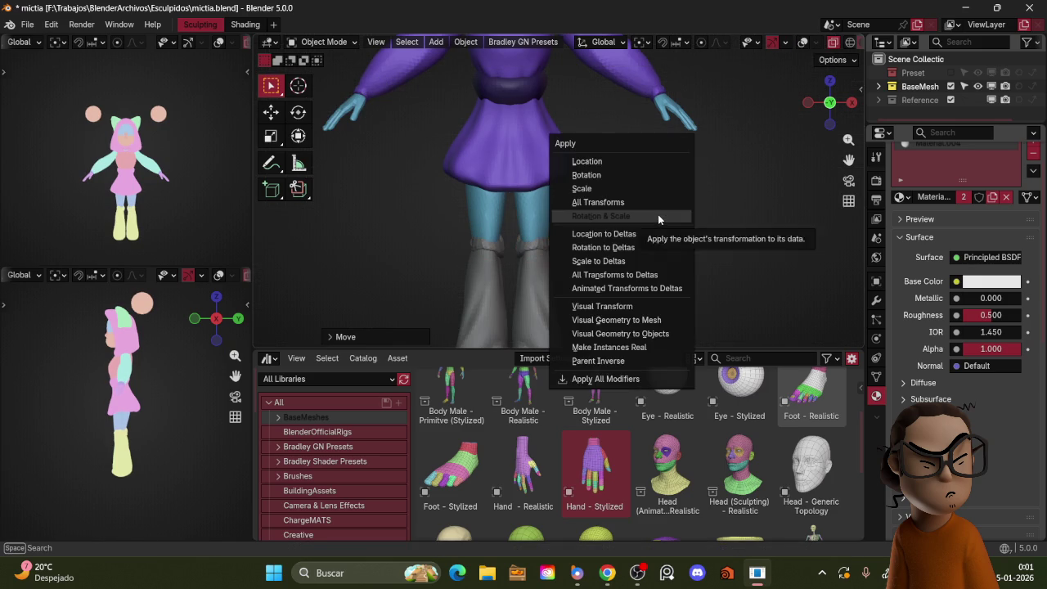
click(657, 213)
key(z)
key(shift+alt+z)
key(g)
click(642, 214)
key(shift+alt+z)
text(rz90)
key(Return)
- Apply the rings' transforms again and enter Sculpt Mode on the cuffs
key(ctrl+Tab)
click(503, 280)
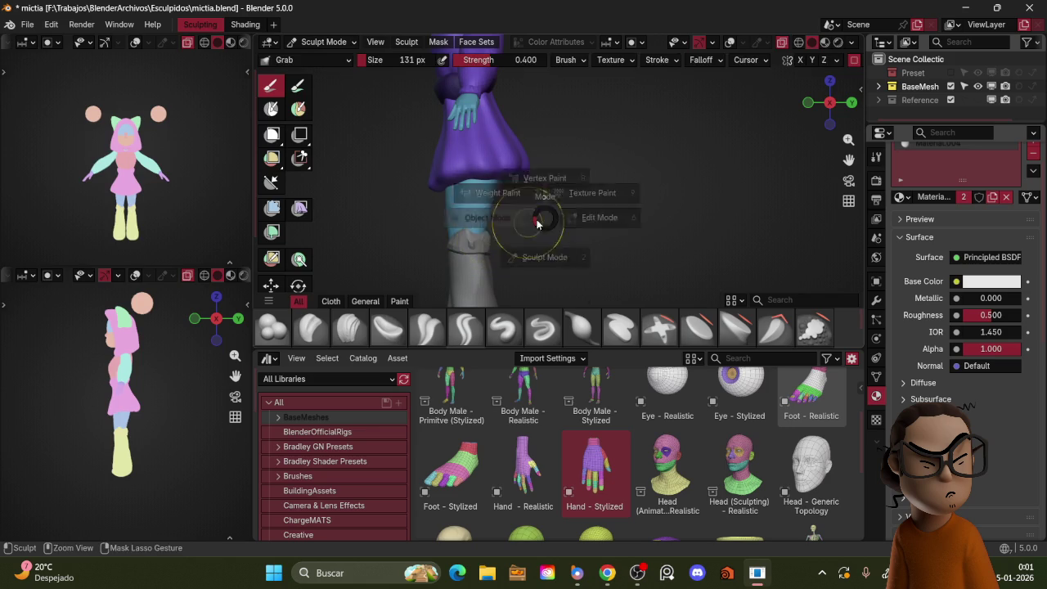
key(ctrl+Tab)
key(ctrl+a)
click(539, 225)
key(z)
key(Escape)
key(ctrl+Tab)
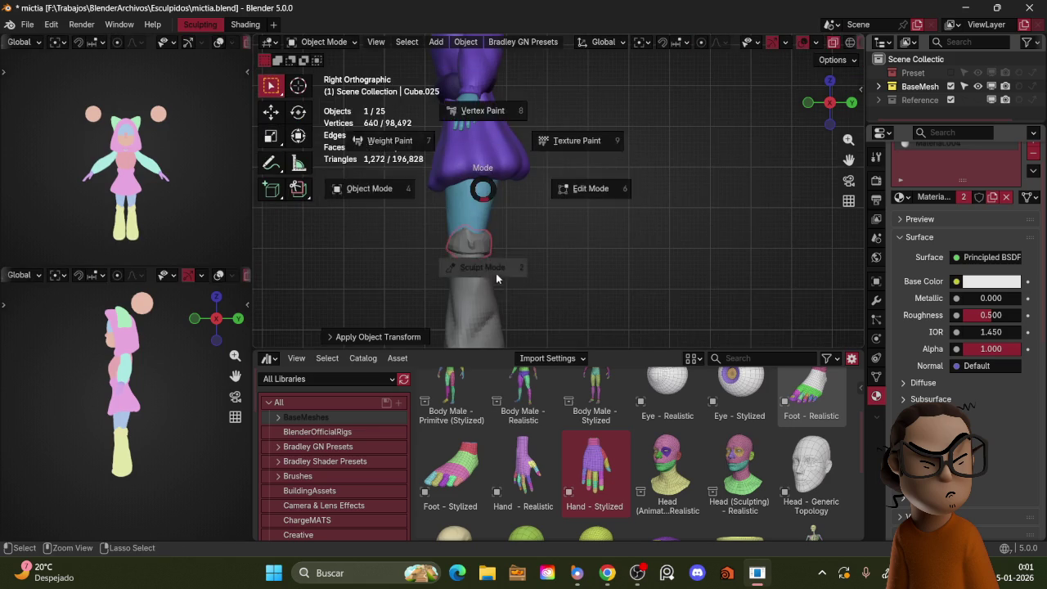
click(303, 145)
middle_drag(514, 228, 533, 199)
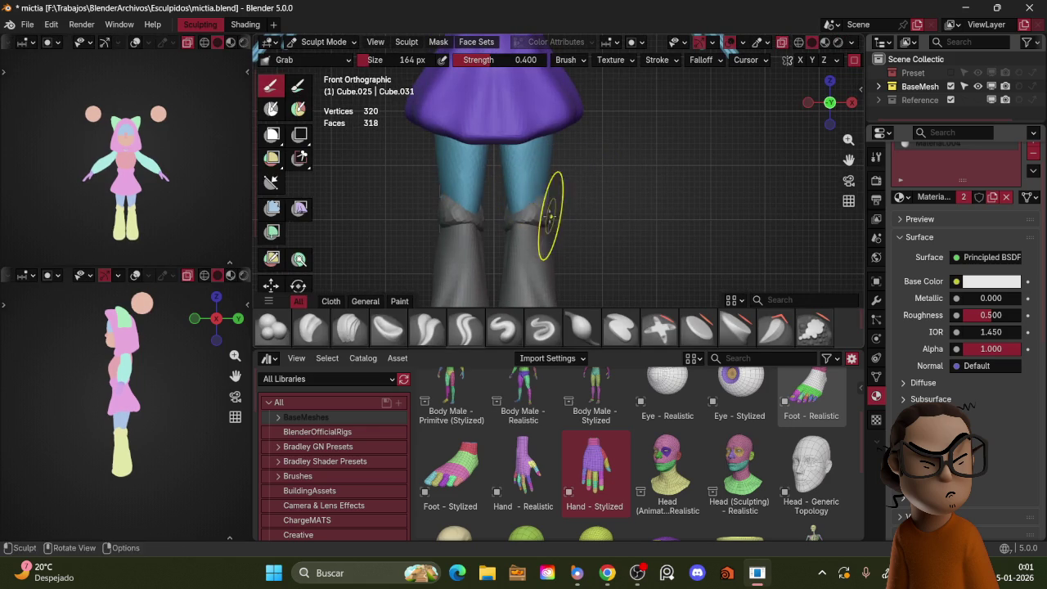
- Resize the Grab brush and pull the cuffs around the boot tops
middle_drag(625, 178, 574, 194)
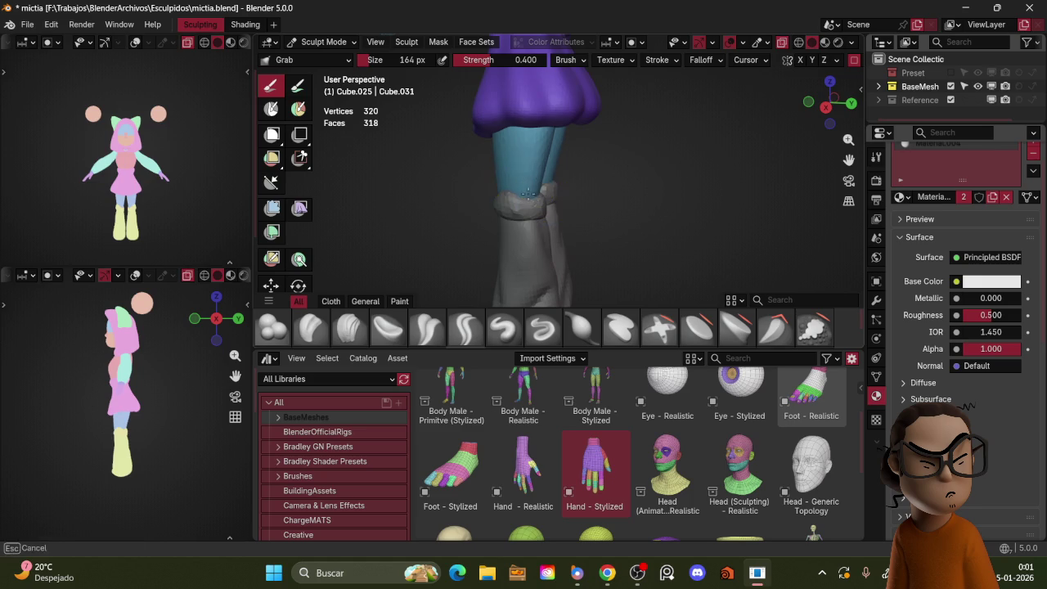
key(f)
click(521, 208)
mouse_move(516, 199)
middle_down()
mouse_move(584, 206)
mouse_move(520, 223)
mouse_move(568, 205)
mouse_move(567, 214)
mouse_move(568, 205)
mouse_move(545, 217)
mouse_move(608, 225)
middle_up()
key(f)
click(552, 202)
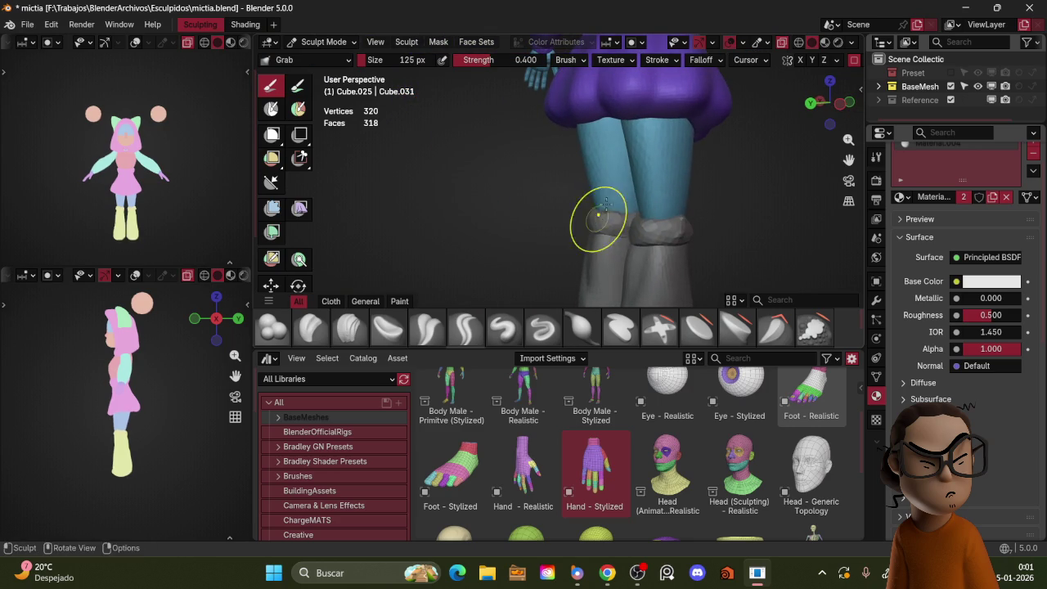
alt+middle_drag(593, 214, 514, 216)
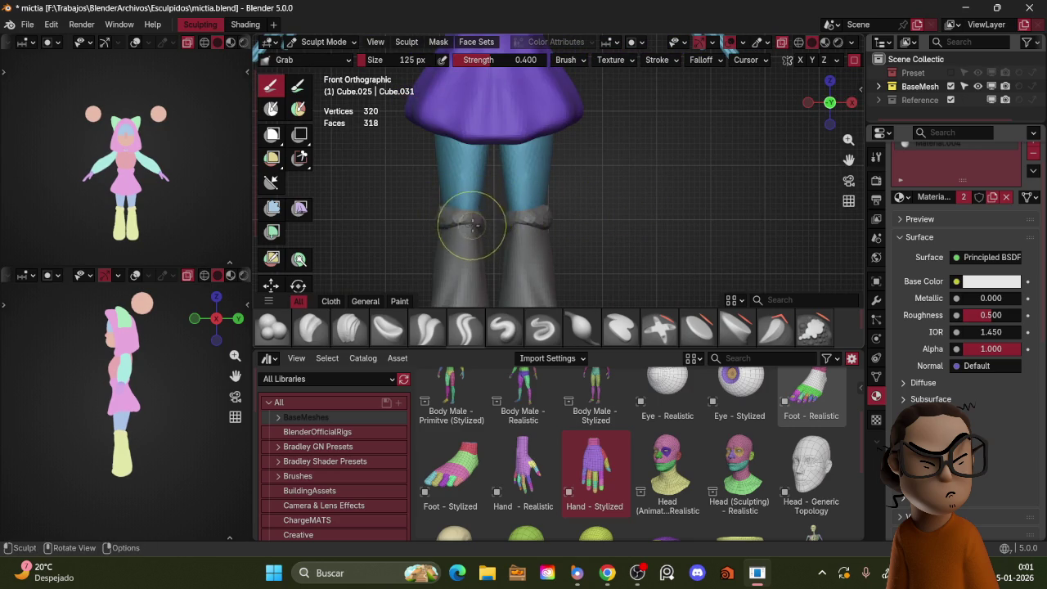
mouse_move(561, 194)
middle_down()
mouse_move(458, 226)
mouse_move(678, 215)
mouse_move(590, 205)
mouse_move(492, 232)
mouse_move(525, 241)
mouse_move(511, 257)
mouse_move(521, 233)
mouse_move(518, 254)
mouse_move(542, 277)
middle_up()
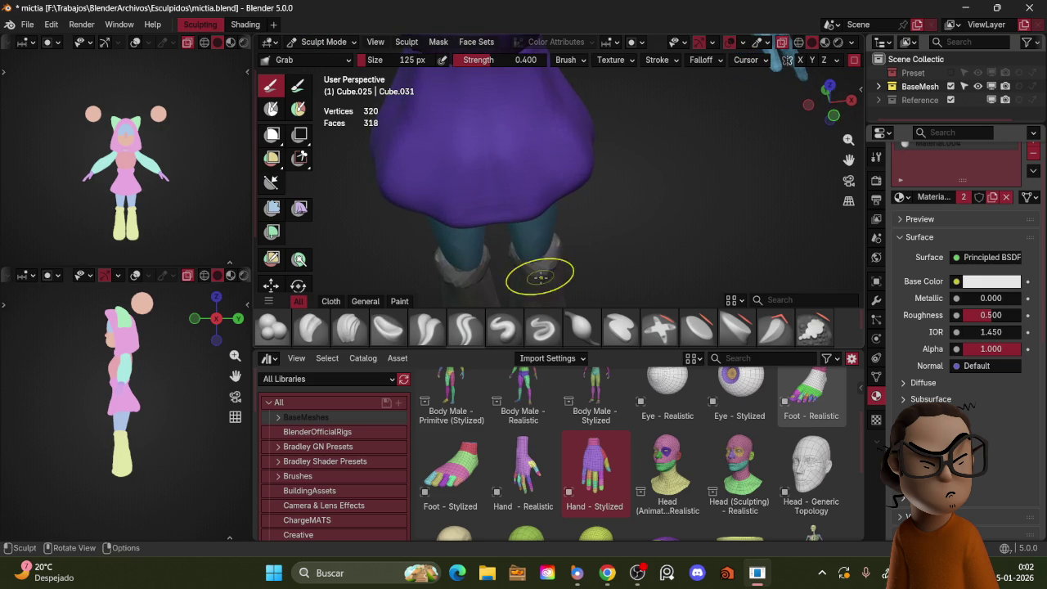
- Shrink the brush to 101 px and orbit to inspect the snug cuffs
key(f)
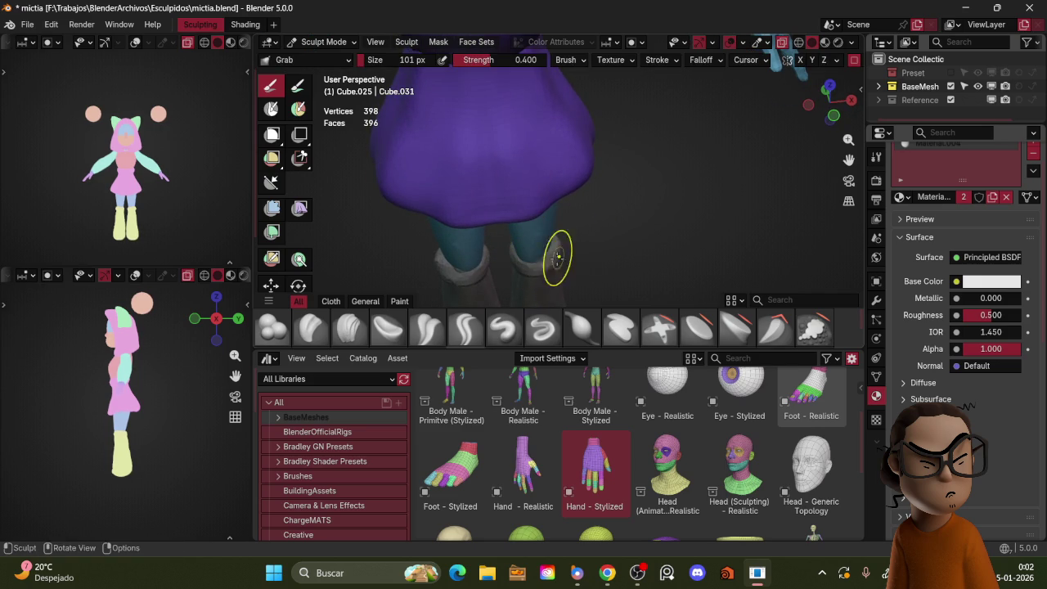
mouse_move(556, 258)
middle_down()
mouse_move(593, 227)
mouse_move(578, 239)
mouse_move(628, 229)
mouse_move(629, 199)
mouse_move(661, 174)
mouse_move(740, 215)
mouse_move(701, 210)
middle_up()
scroll(638, 208, down, 5)
scroll(701, 210, up, 3)
middle_drag(671, 170, 683, 151)
scroll(683, 150, up, 2)
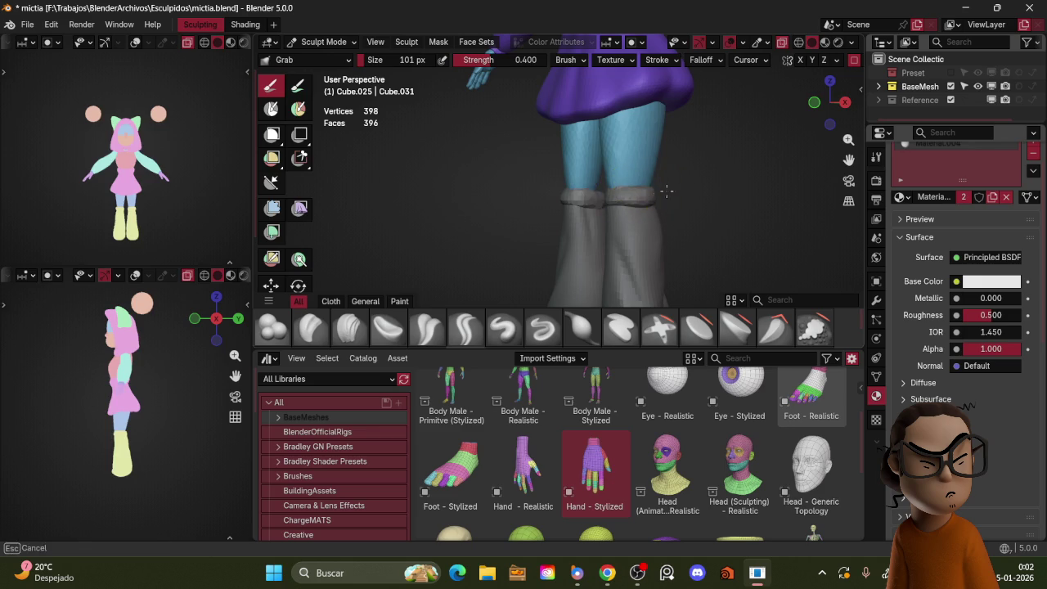
scroll(690, 134, down, 4)
mouse_move(690, 134)
middle_down()
mouse_move(750, 198)
mouse_move(676, 158)
mouse_move(654, 174)
middle_up()
- Zoom and orbit around the whole character to check the boots and cuffs
key(z)
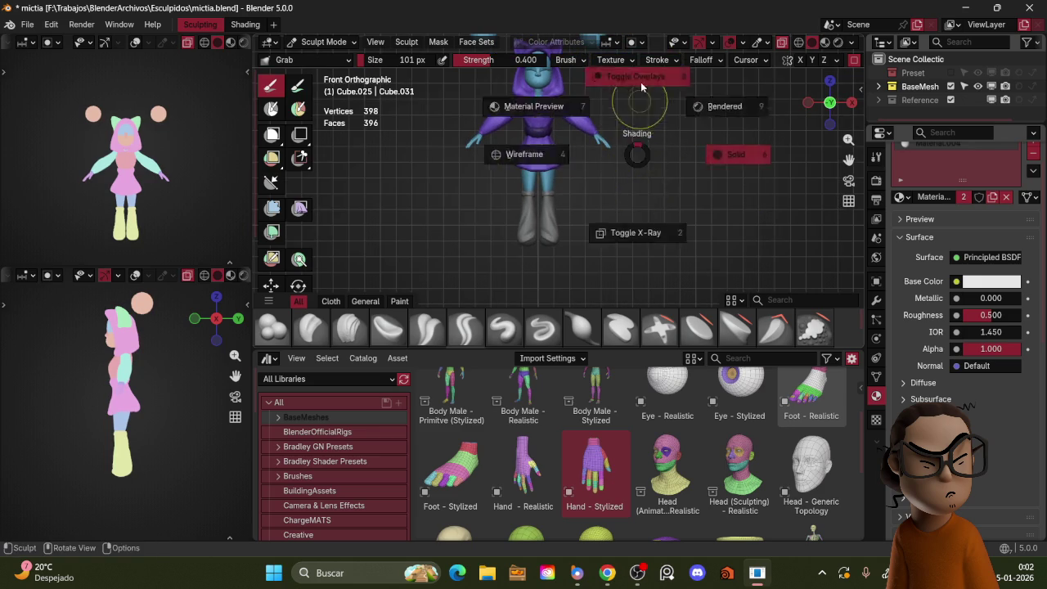
scroll(643, 160, up, 3)
key(ctrl+Tab)
scroll(594, 169, down, 2)
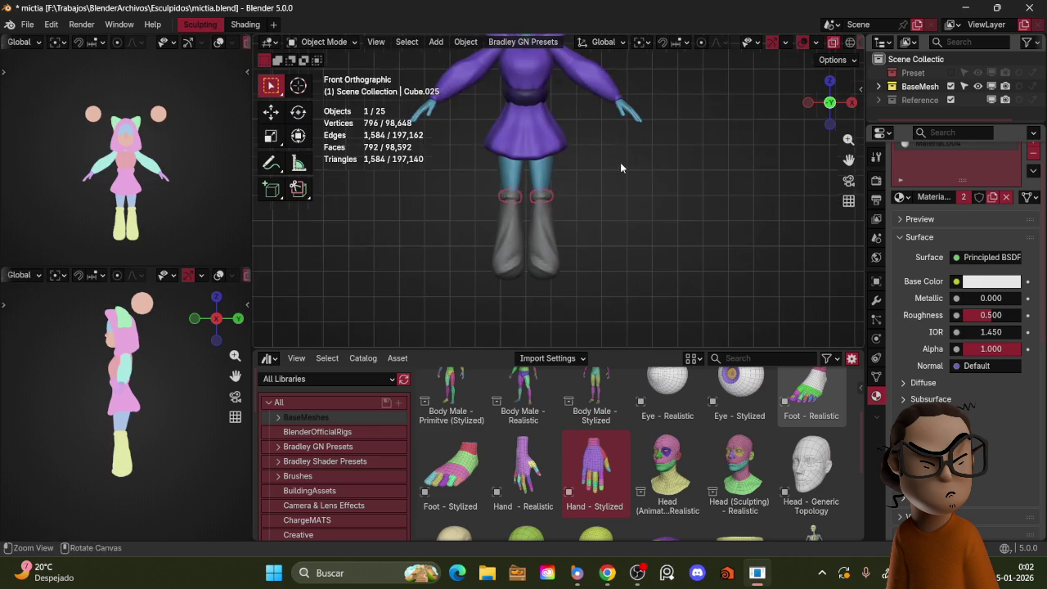
middle_drag(620, 162, 577, 220)
scroll(622, 197, down, 3)
mouse_move(643, 171)
middle_down()
mouse_move(675, 192)
mouse_move(675, 167)
middle_up()
scroll(650, 154, up, 2)
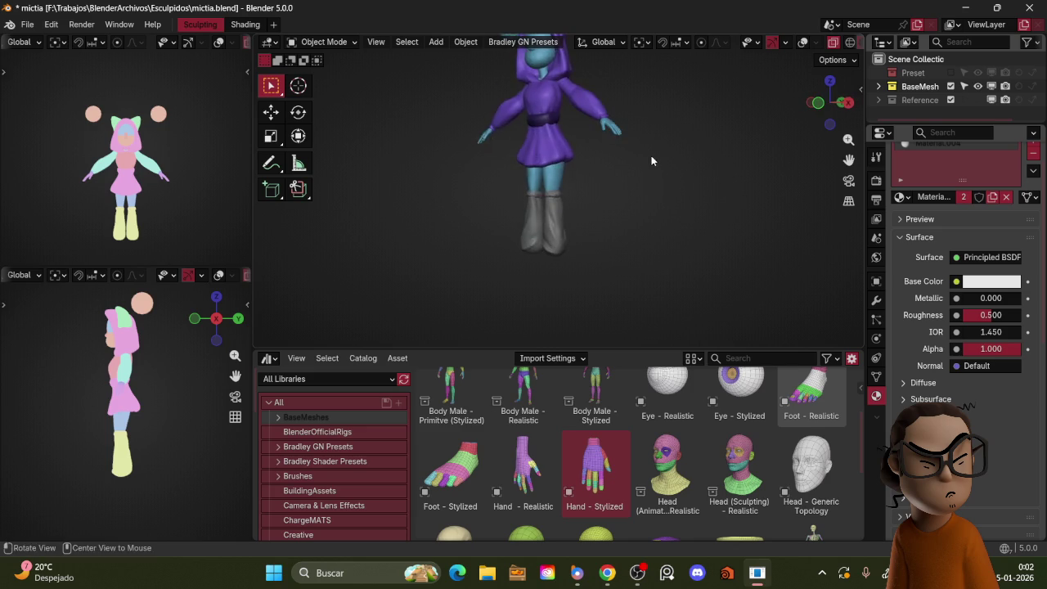
scroll(654, 168, up, 2)
key(z)
- Sculpt the boots with a 163 px Grab brush in front and right views
key(ctrl+Tab)
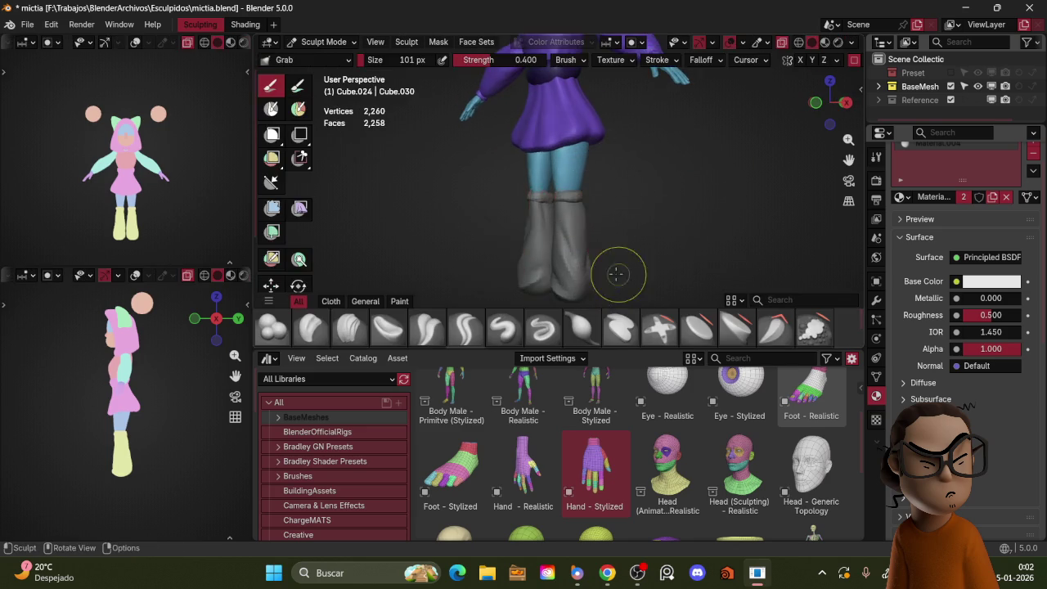
key(KP_1)
scroll(635, 218, up, 1)
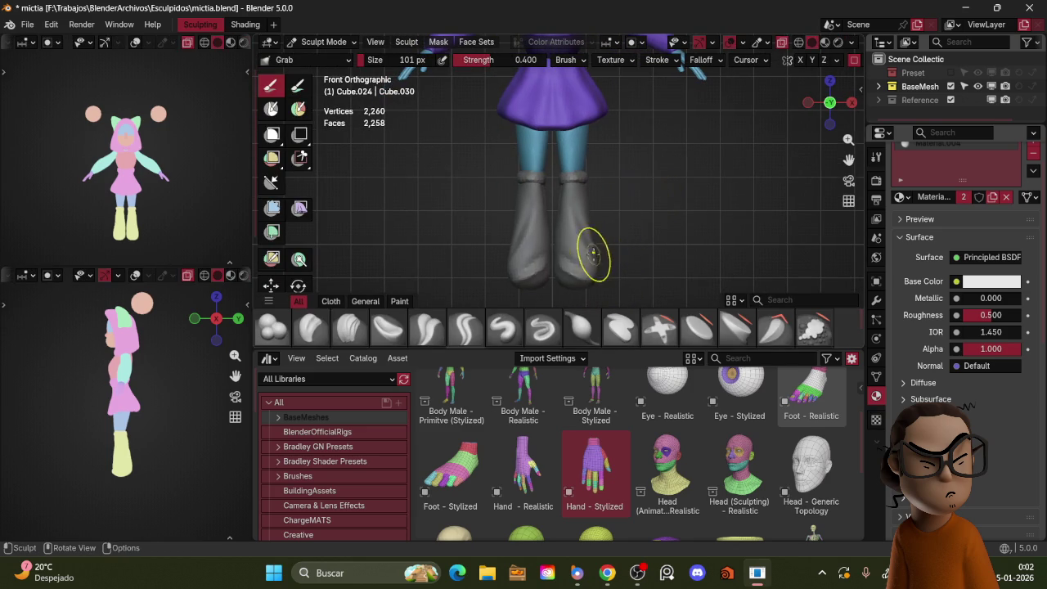
mouse_move(596, 257)
shift+middle_down()
mouse_move(573, 213)
mouse_move(572, 235)
shift+middle_up()
key(f)
click(567, 205)
key(KP_3)
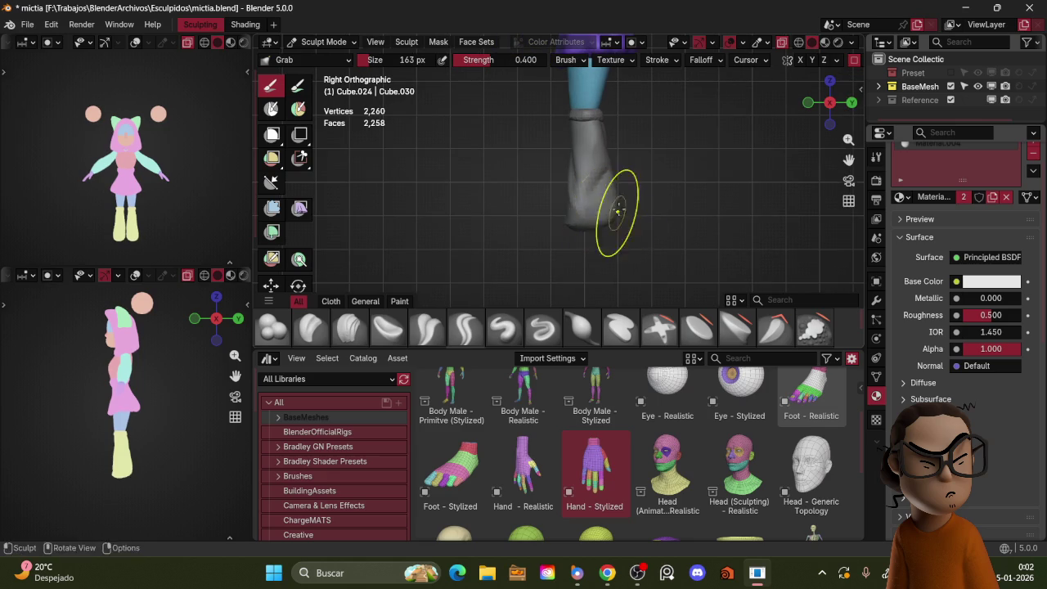
key(KP_1)
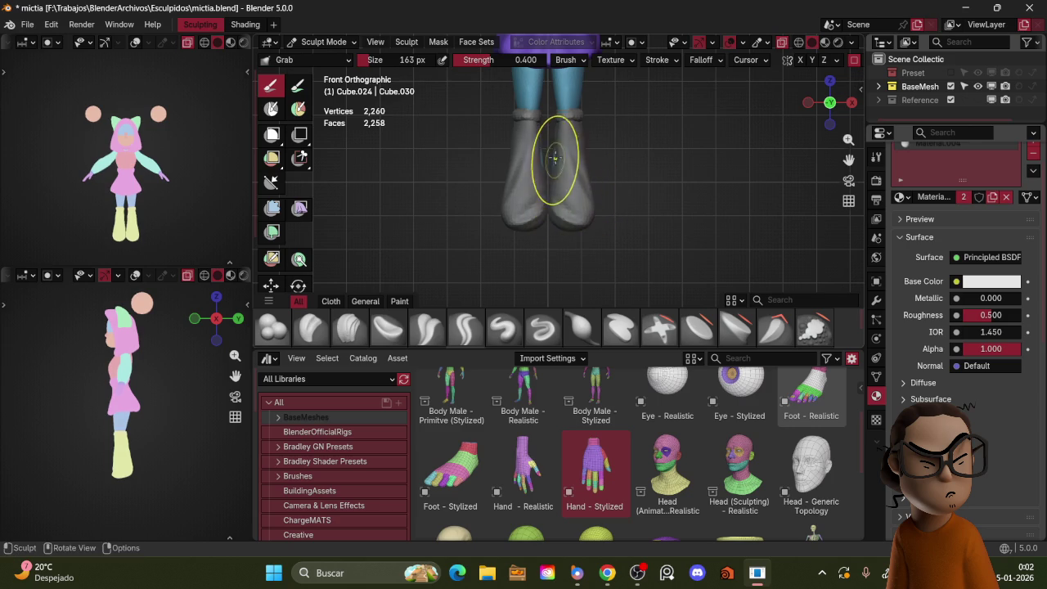
- Pull the boots into a rounder shape, check them in perspective, and return to Object Mode
drag(554, 212, 557, 191)
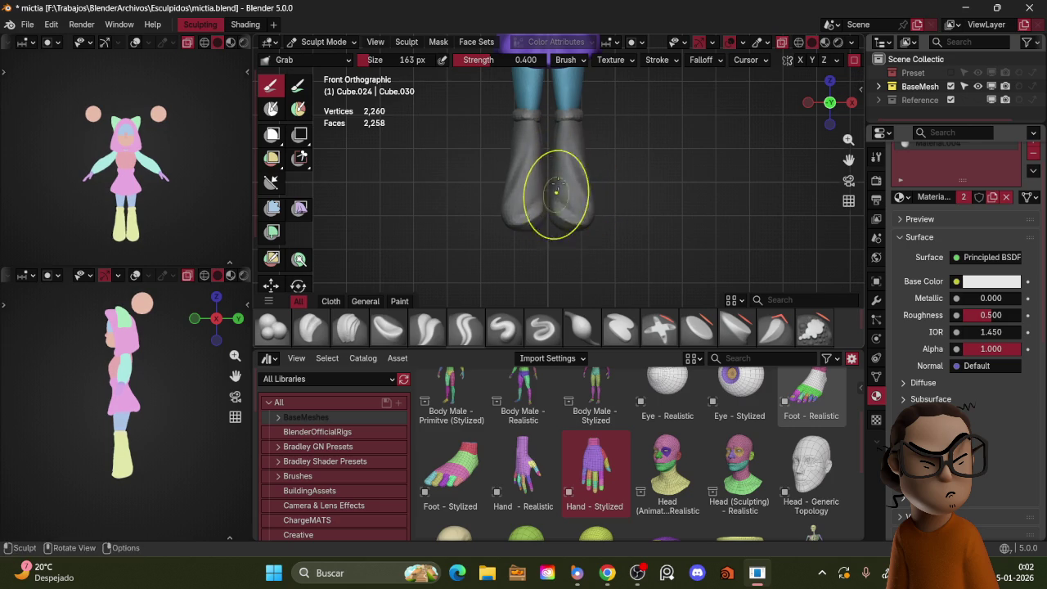
shift+middle_drag(595, 139, 568, 193)
drag(565, 194, 572, 214)
scroll(630, 152, down, 5)
middle_drag(630, 152, 649, 244)
scroll(649, 244, up, 1)
scroll(602, 227, up, 3)
scroll(692, 180, up, 2)
scroll(661, 177, up, 2)
key(ctrl+Tab)
click(533, 225)
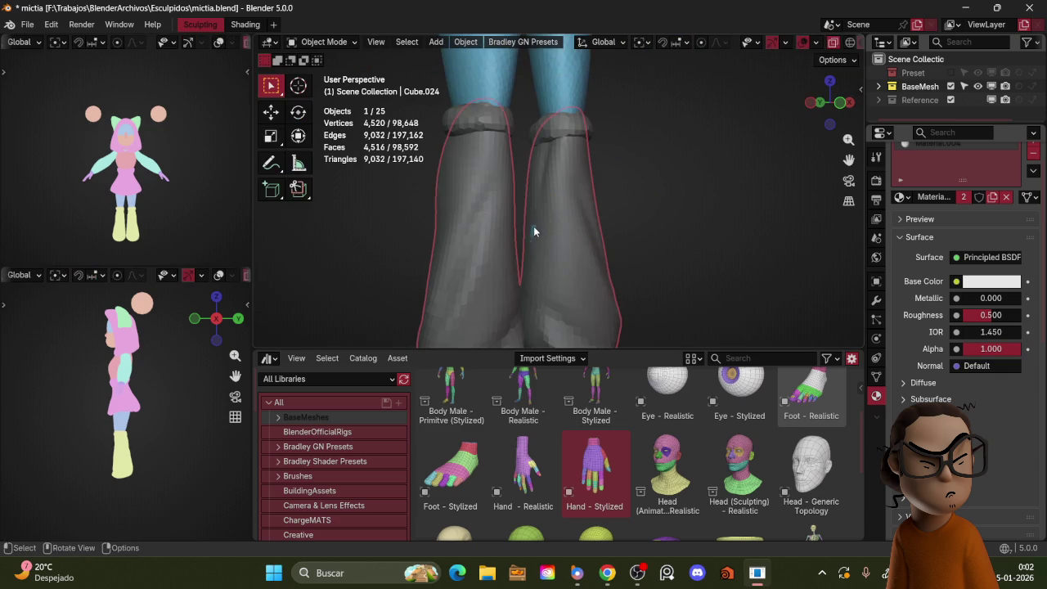
- Hide the overlapping inner boot object Cube.015 and view the character from the front
scroll(609, 194, down, 2)
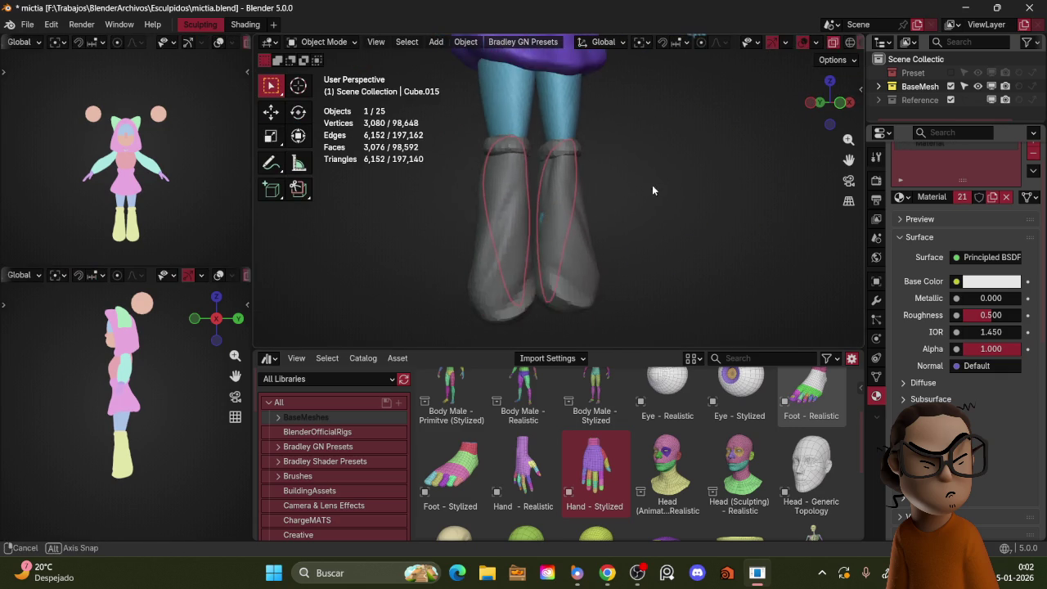
scroll(637, 174, down, 2)
key(h)
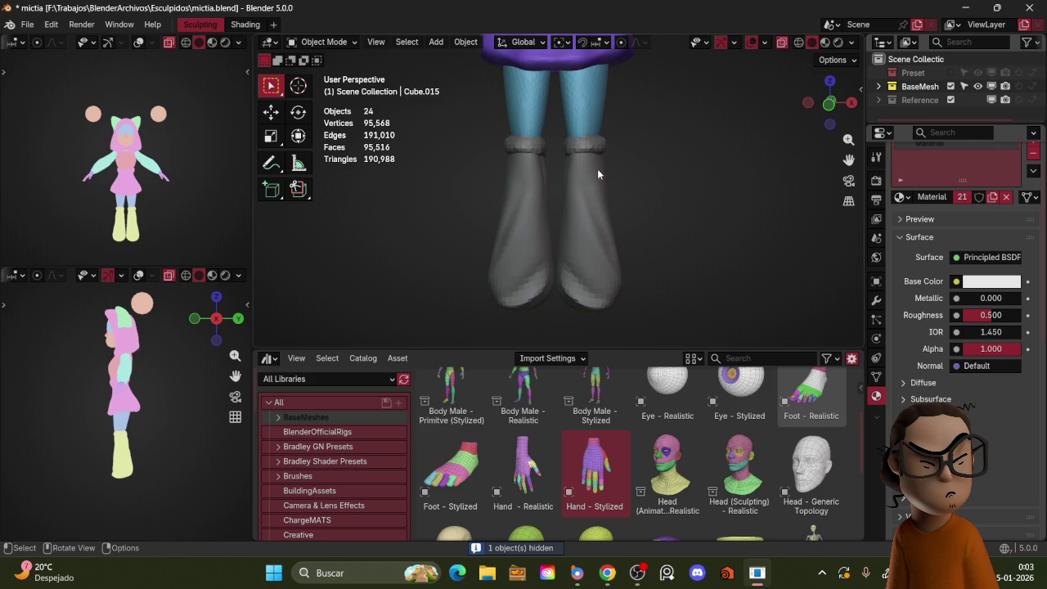
key(KP_1)
- Review the sculpted boots with overlays off from several angles, then select the light-blue head spheres
click(602, 155)
scroll(636, 218, down, 2)
key(shift+alt+z)
scroll(635, 213, down, 3)
mouse_move(649, 164)
middle_down()
mouse_move(594, 193)
mouse_move(717, 178)
mouse_move(751, 219)
mouse_move(766, 162)
mouse_move(643, 192)
mouse_move(672, 180)
mouse_move(778, 199)
middle_up()
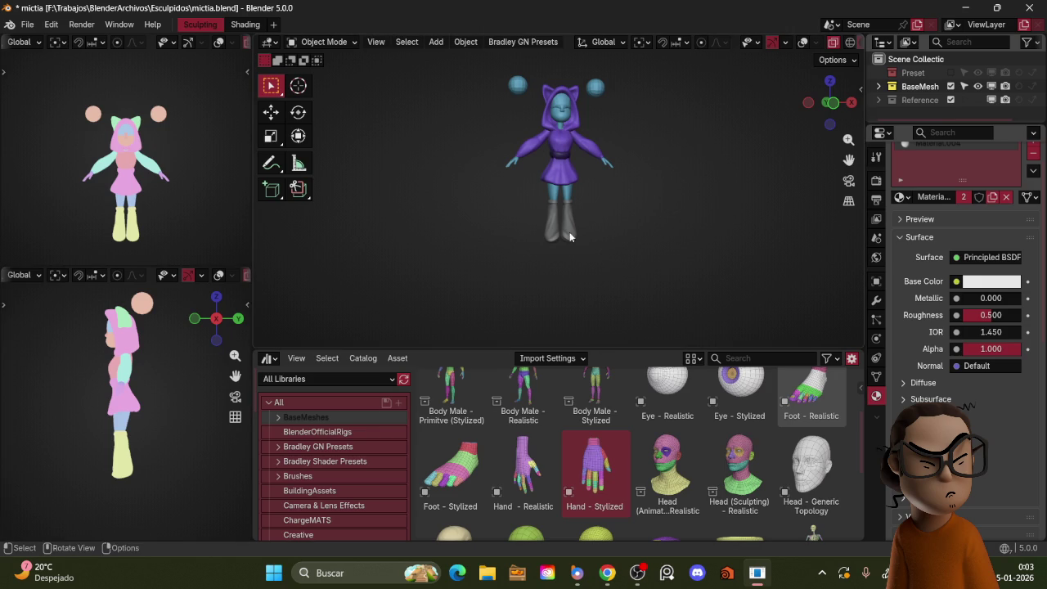
mouse_move(664, 151)
middle_down()
mouse_move(661, 167)
mouse_move(694, 215)
mouse_move(587, 186)
mouse_move(625, 208)
mouse_move(688, 157)
mouse_move(671, 180)
mouse_move(682, 199)
mouse_move(688, 150)
mouse_move(684, 176)
middle_up()
click(633, 76)
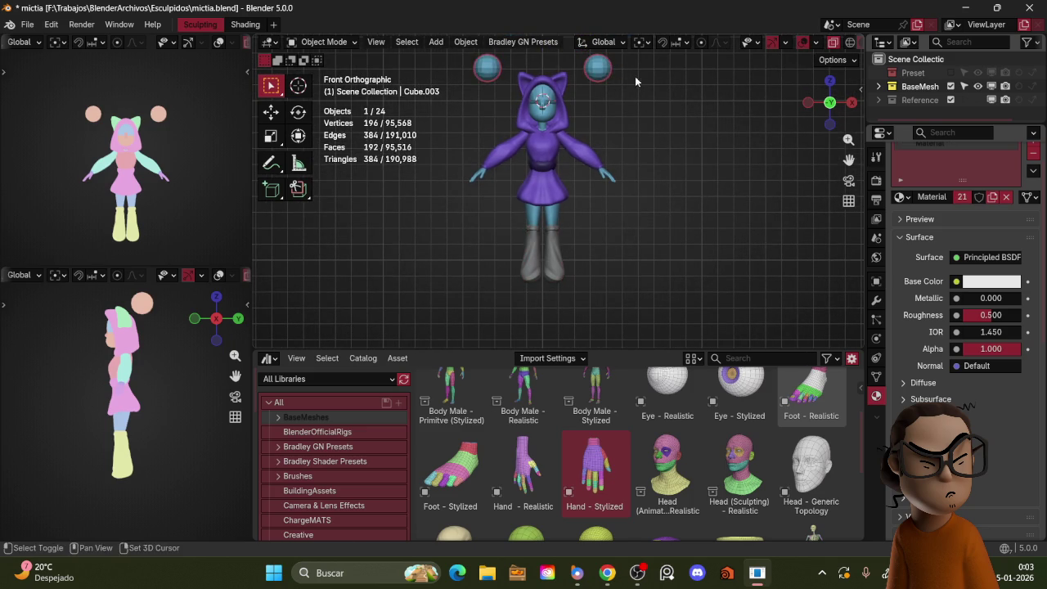
- Duplicate the light-blue spheres and place the copies at the character's feet
key(shift+d)
alt+middle_drag(584, 303, 621, 258)
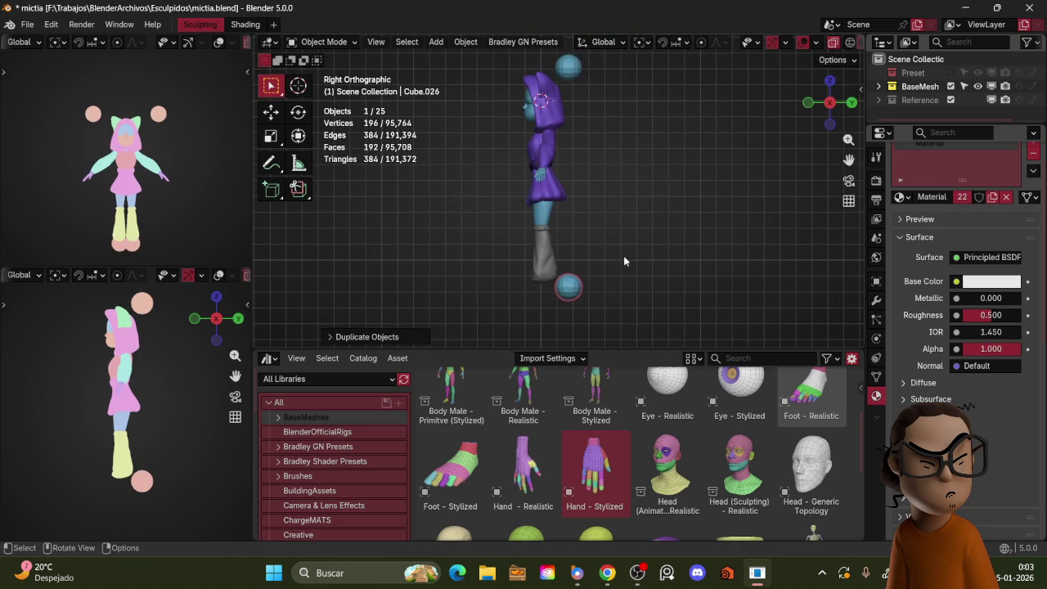
click(587, 279)
- Give the foot spheres their own single-user material and adjust its Base Color brightness
click(962, 198)
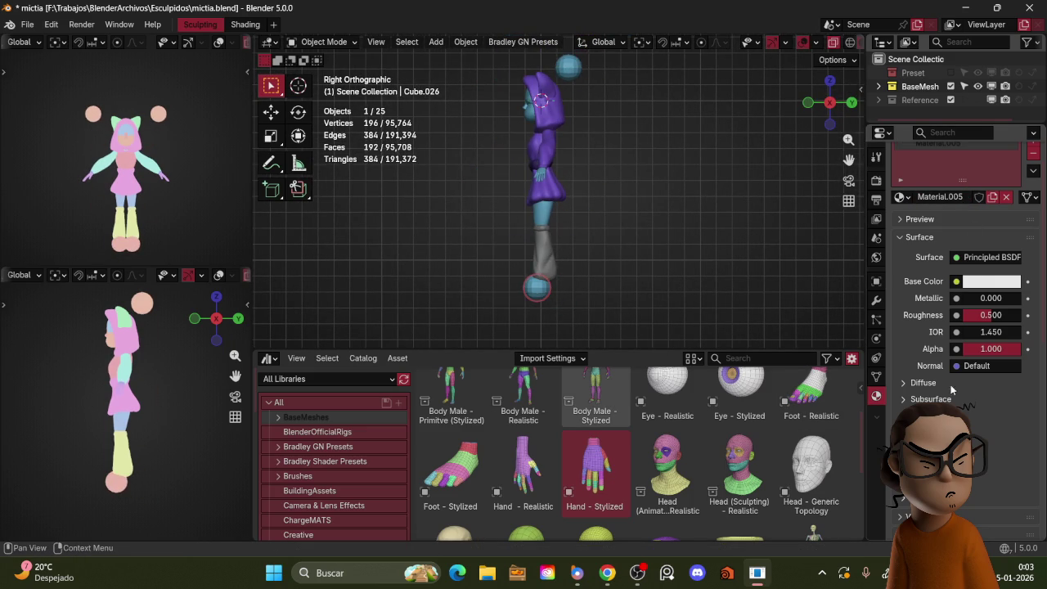
scroll(950, 375, down, 5)
scroll(958, 385, down, 5)
scroll(961, 313, down, 4)
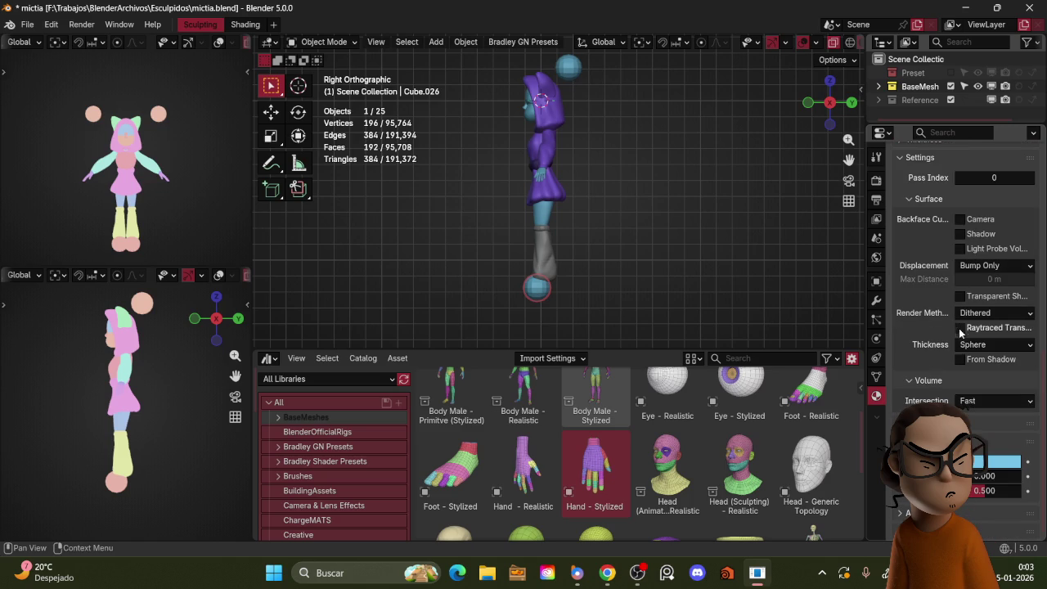
click(992, 463)
drag(1015, 285, 1015, 359)
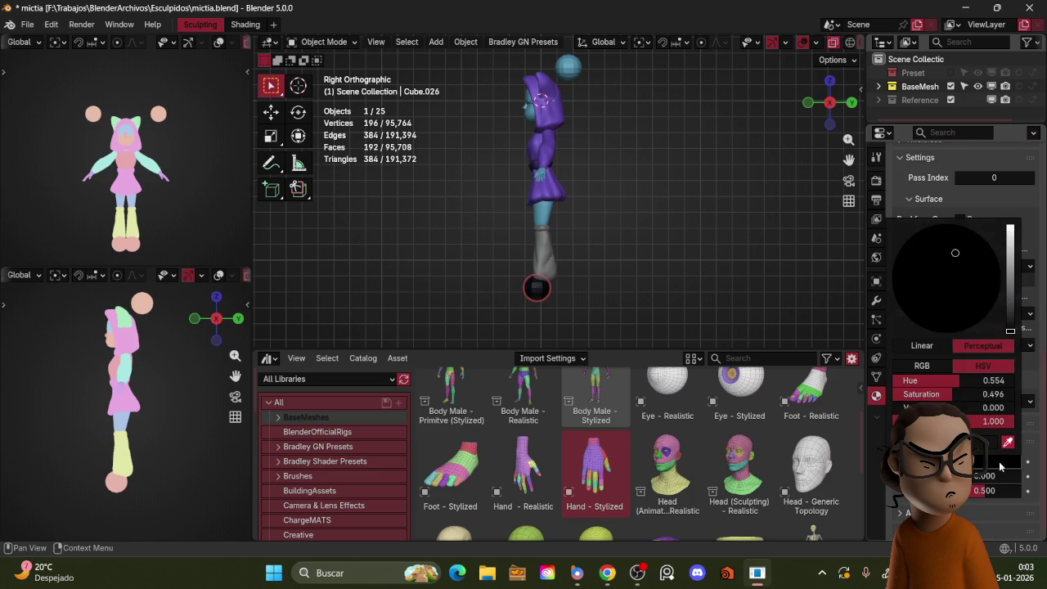
click(998, 464)
drag(1011, 324, 1014, 214)
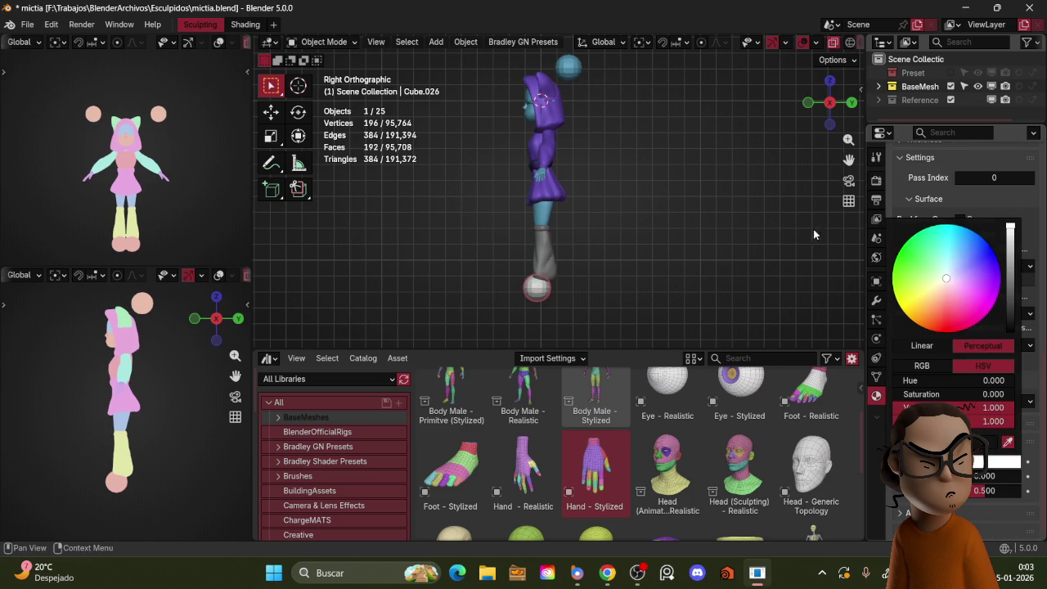
drag(1016, 258, 1014, 219)
- Save the file, set the foot material to dark grey, and review the new feet
key(ctrl+s)
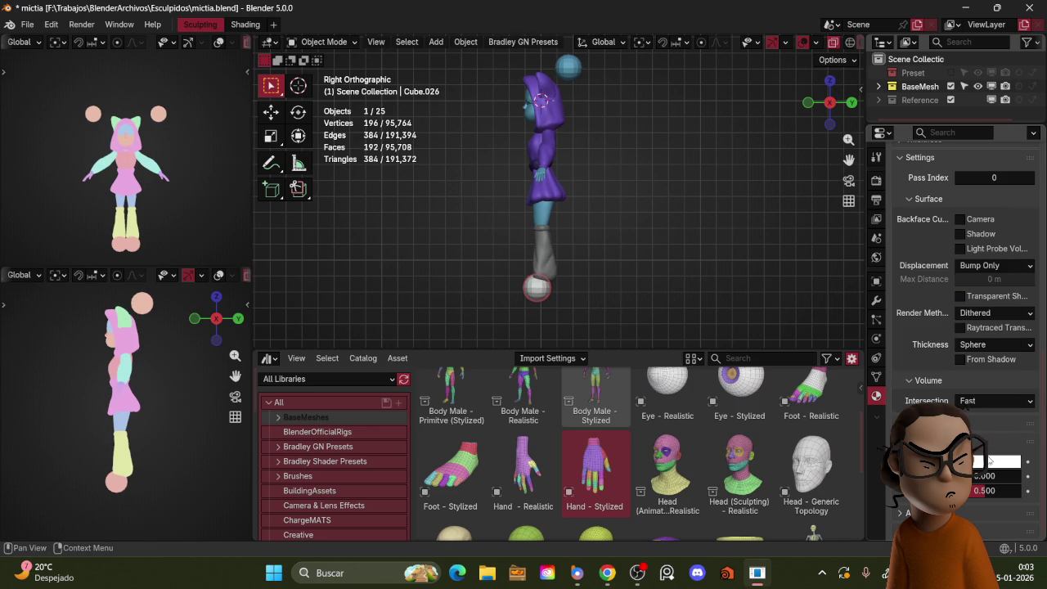
click(990, 460)
drag(1011, 291, 1011, 313)
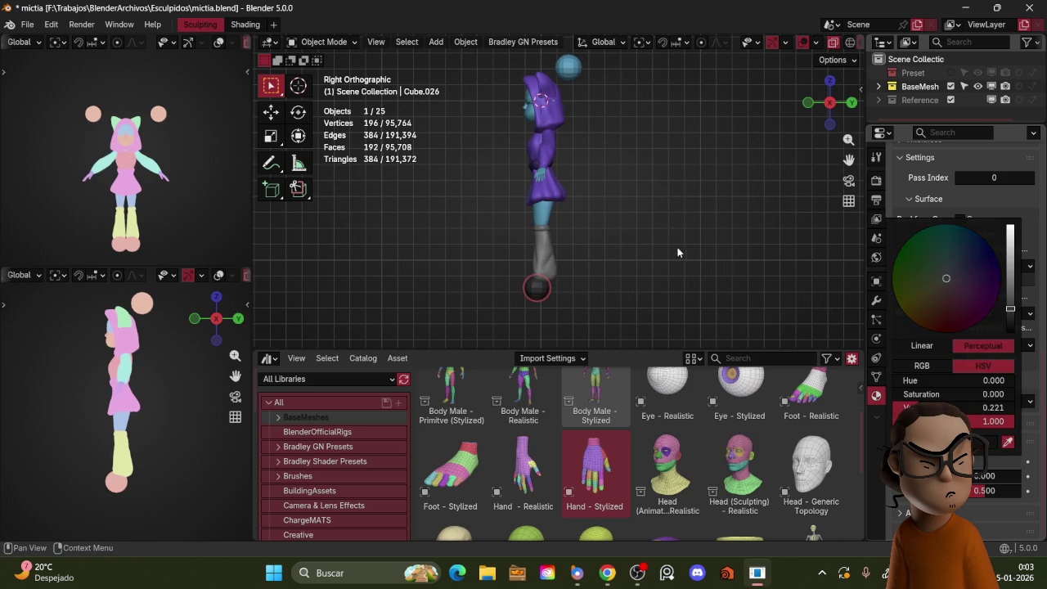
key(KP_1)
mouse_move(646, 196)
middle_down()
mouse_move(628, 224)
mouse_move(637, 194)
mouse_move(636, 206)
middle_up()
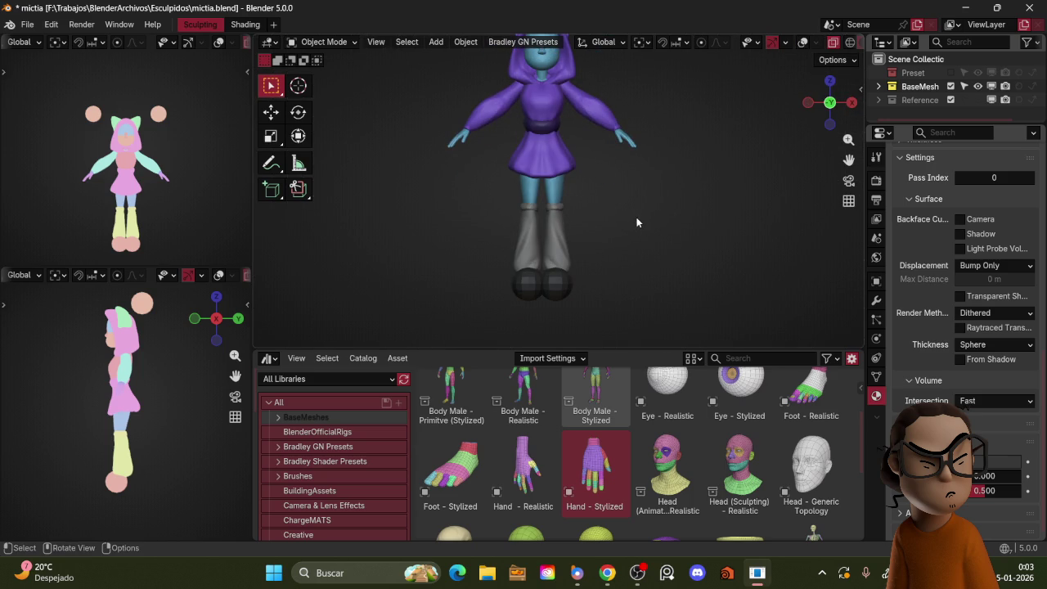
mouse_move(638, 211)
middle_down()
mouse_move(592, 247)
mouse_move(598, 179)
mouse_move(591, 221)
mouse_move(618, 232)
mouse_move(628, 207)
middle_up()
- Stretch the foot sphere into a longer sole and reposition it
key(s)
key(x)
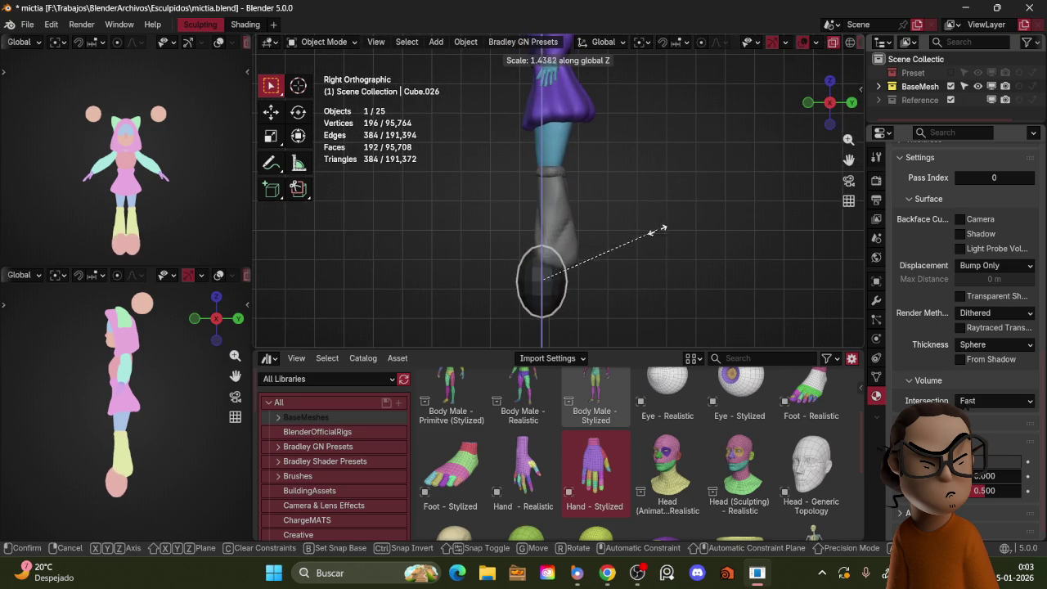
key(y)
click(664, 218)
key(g)
click(664, 218)
- Shrink the foot spheres and adjust their position under the legs
middle_drag(649, 220, 687, 219)
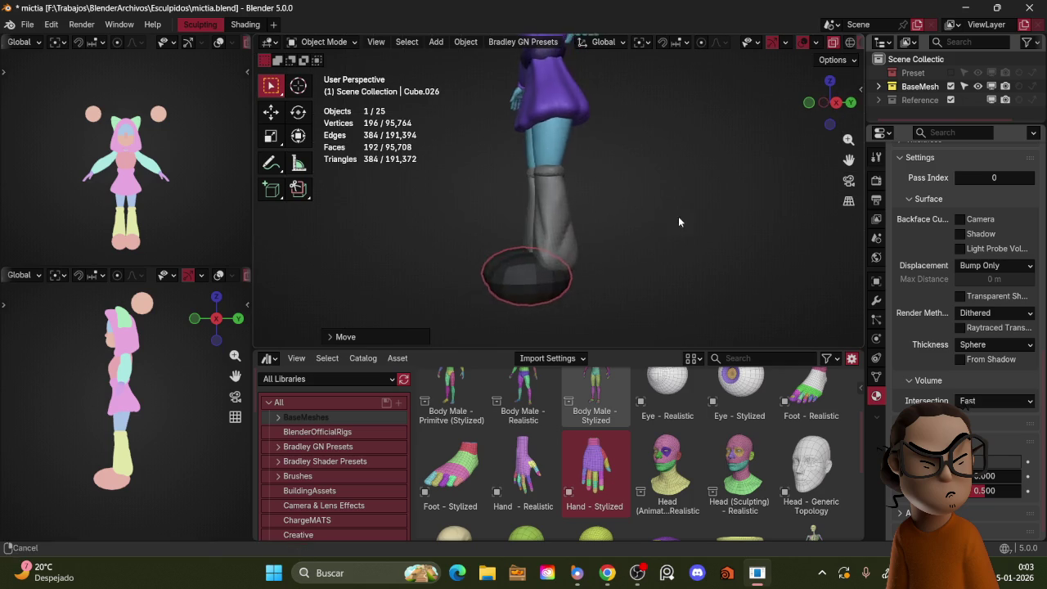
key(s)
click(625, 247)
key(g)
click(628, 247)
mouse_move(655, 231)
middle_down()
mouse_move(627, 183)
mouse_move(610, 258)
middle_up()
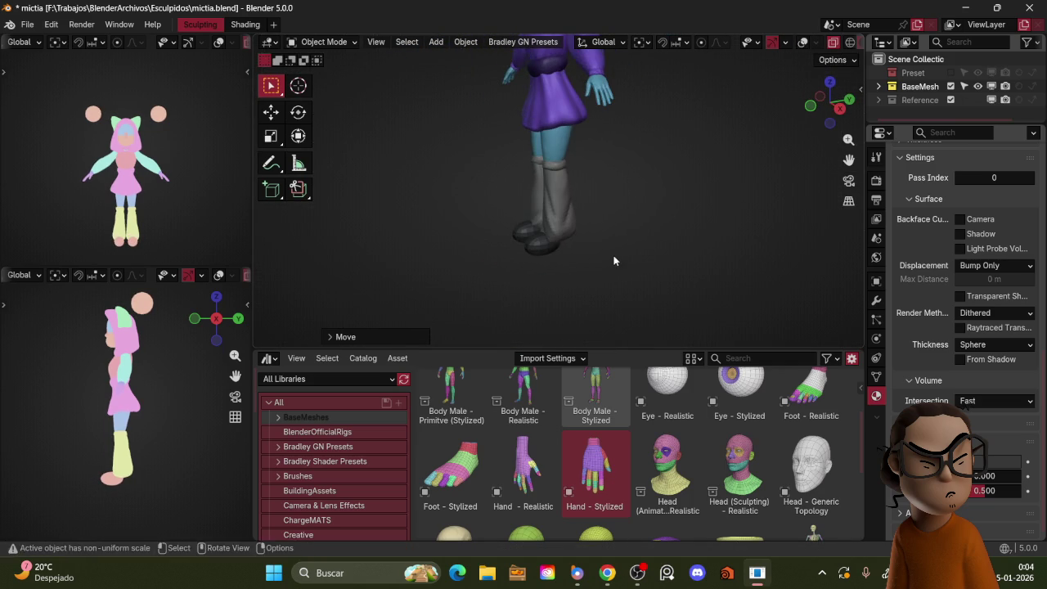
- Move the foot spheres along Y and enlarge them, checking from the front view
key(g)
key(y)
key(s)
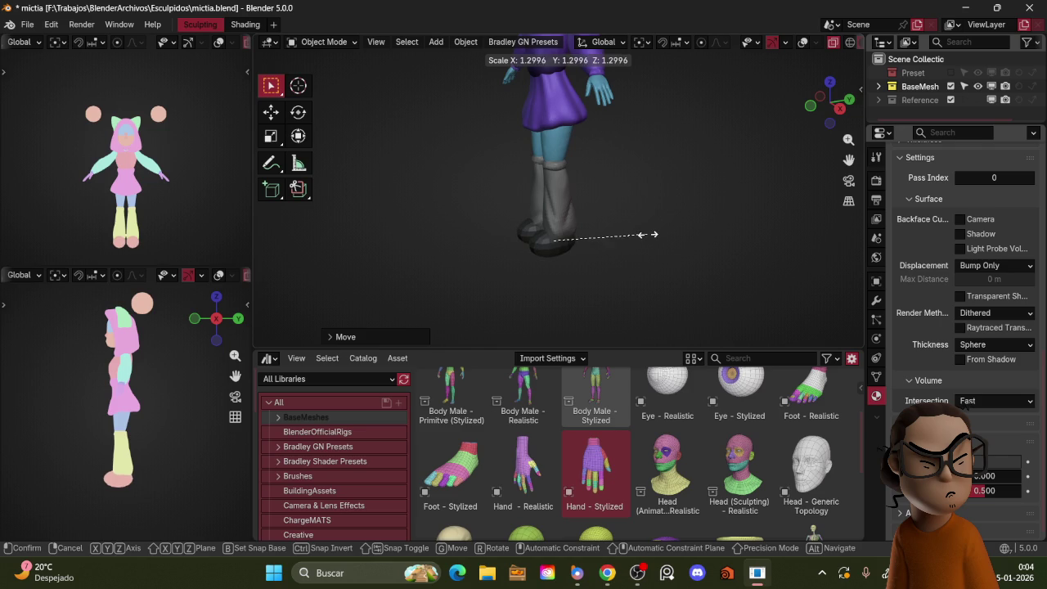
click(636, 238)
key(KP_1)
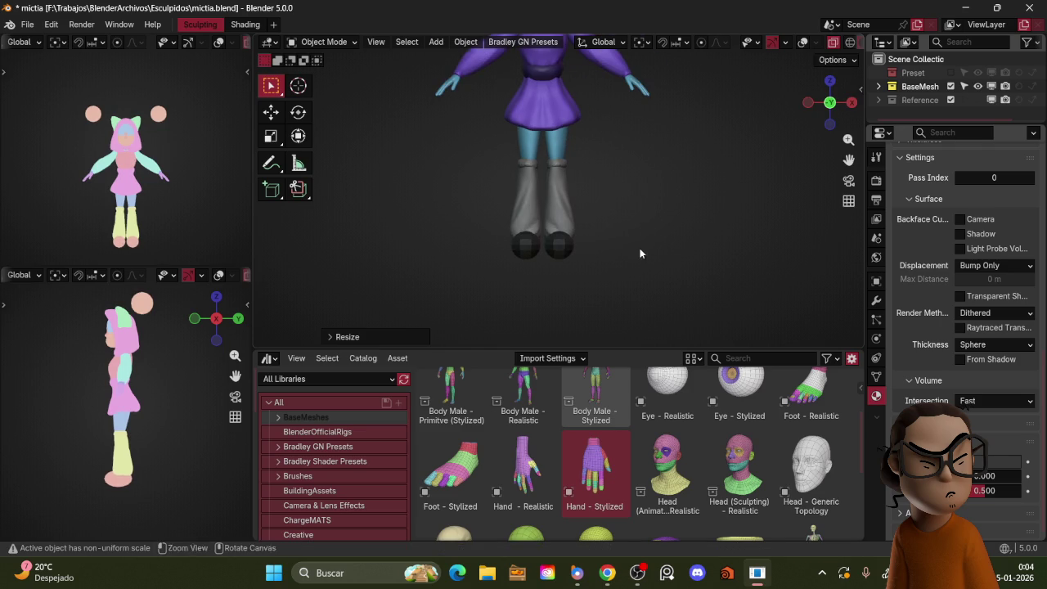
middle_drag(639, 255, 642, 210)
- Flatten the bottom of the foot sphere by Z-scaling its lower vertices in wireframe Edit Mode
key(z)
key(Tab)
key(alt+a)
key(KP_1)
key(z)
click(580, 249)
drag(581, 248, 542, 265)
key(s)
key(z)
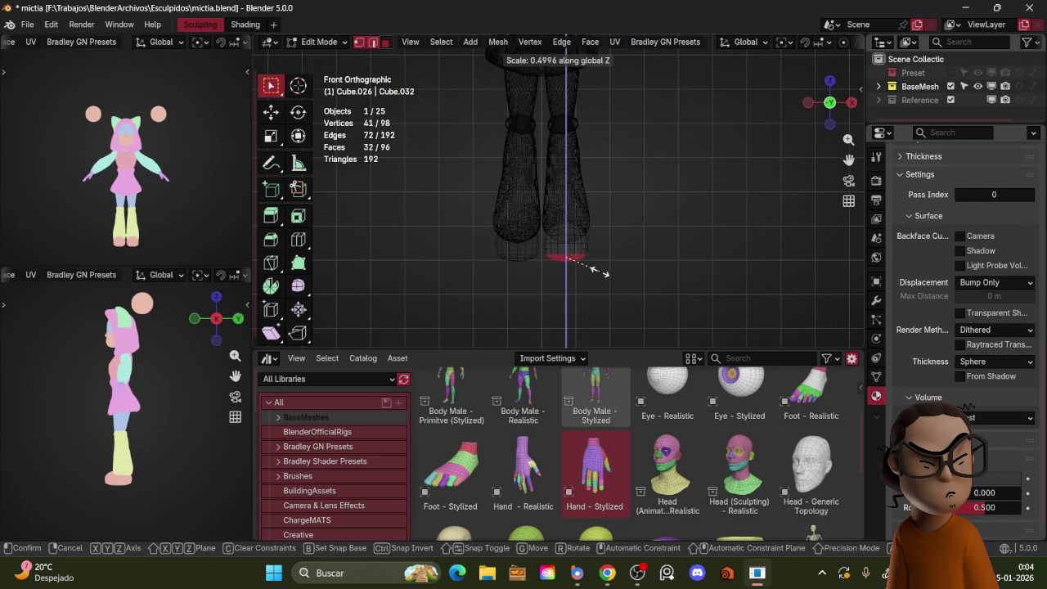
click(590, 268)
key(Tab)
- Return to solid shading and shift the foot sphere sideways along X
key(z)
click(679, 191)
mouse_move(678, 192)
middle_down()
mouse_move(610, 221)
mouse_move(669, 231)
mouse_move(677, 210)
middle_up()
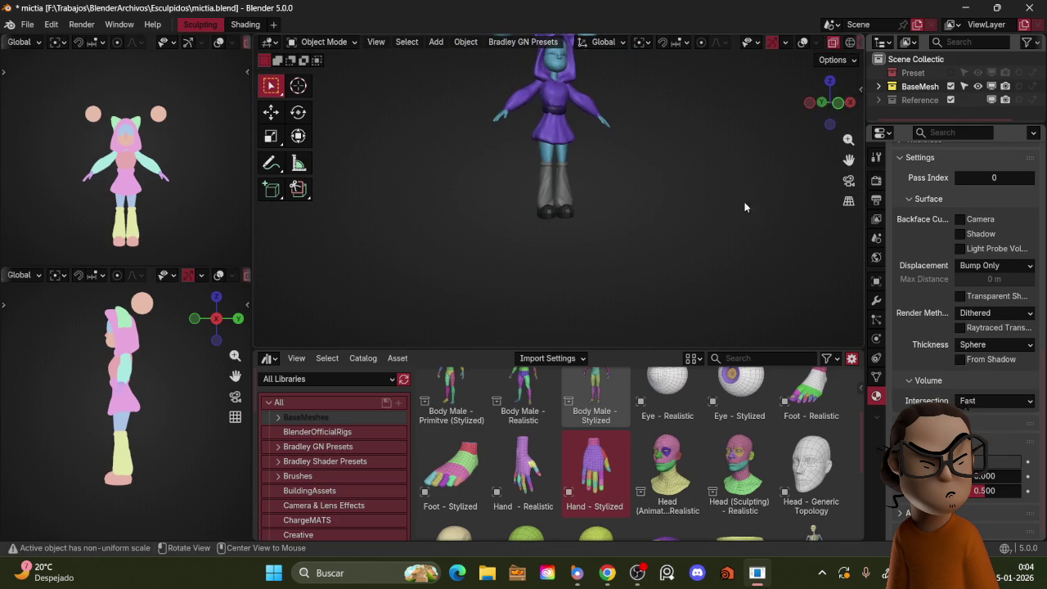
key(s)
key(Escape)
key(g)
key(x)
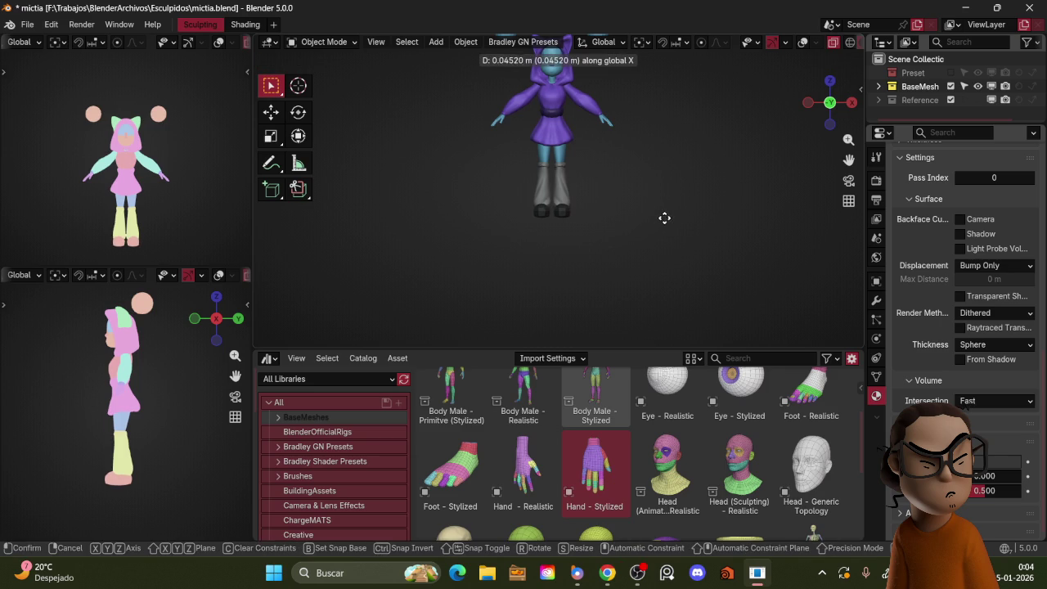
click(670, 205)
- Check the legs and skirt, then turn overlays back on and enter Sculpt Mode on the boots
mouse_move(671, 202)
middle_down()
mouse_move(684, 241)
mouse_move(754, 198)
mouse_move(669, 230)
mouse_move(789, 201)
middle_up()
scroll(703, 189, up, 3)
middle_drag(702, 189, 712, 163)
scroll(712, 163, down, 2)
middle_drag(720, 219, 699, 186)
scroll(711, 210, up, 4)
scroll(687, 161, up, 1)
key(shift+alt+z)
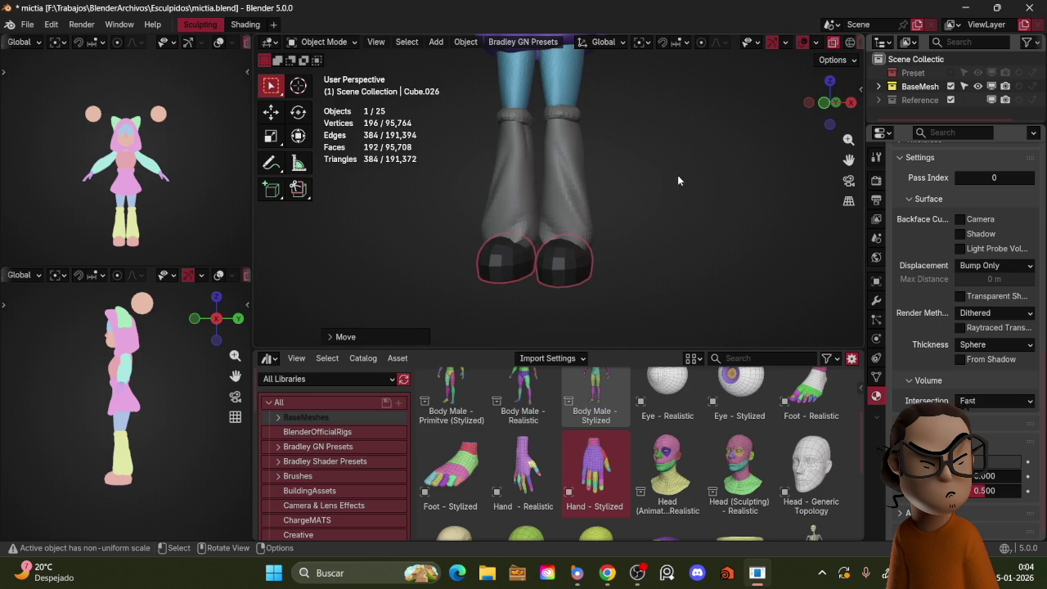
key(ctrl+Tab)
click(677, 300)
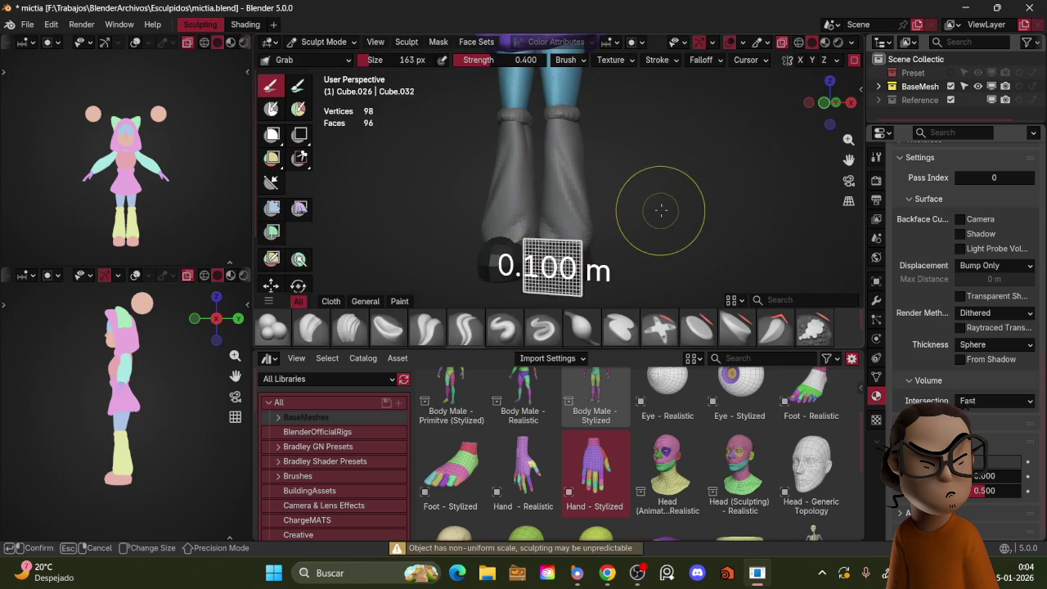
- Apply the boots' scale in Object Mode, then voxel-remesh them in Sculpt Mode at 0.0748 m
key(ctrl+Tab)
click(540, 214)
key(ctrl+a)
click(669, 204)
key(ctrl+Tab)
click(666, 218)
key(f)
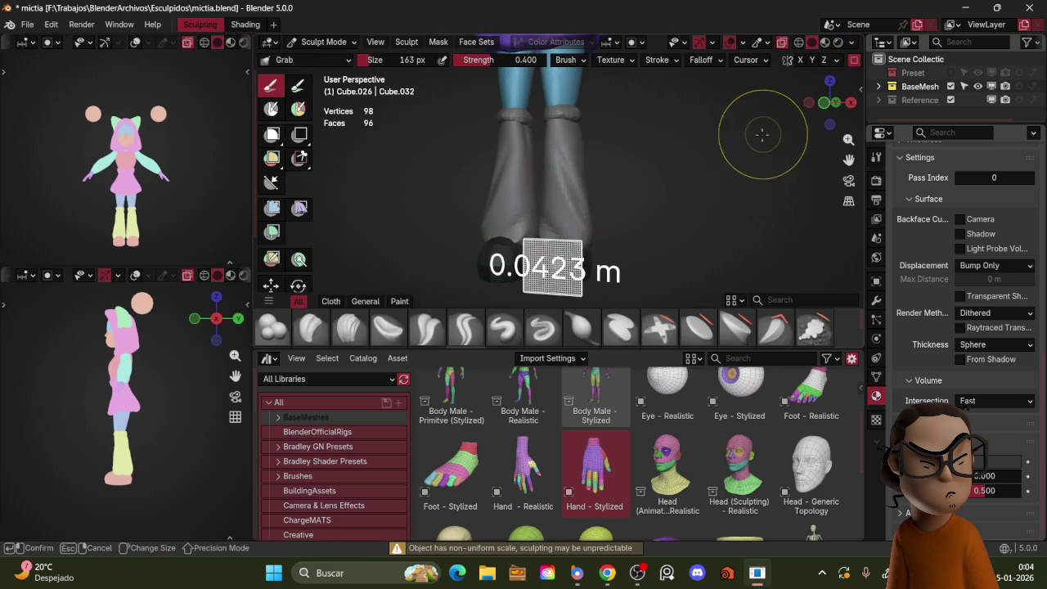
click(695, 171)
key(ctrl+r)
- Orbit and zoom to inspect the remeshed boots, now at 2,008 vertices
mouse_move(654, 189)
middle_down()
mouse_move(622, 193)
mouse_move(689, 218)
mouse_move(588, 217)
mouse_move(657, 120)
middle_up()
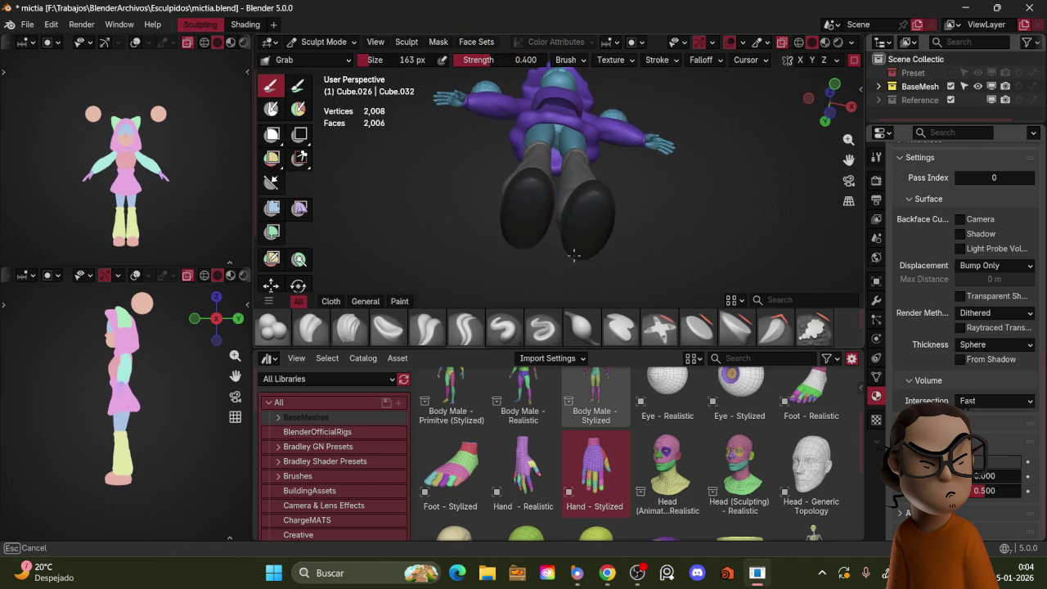
mouse_move(655, 253)
middle_down()
mouse_move(600, 211)
mouse_move(711, 150)
mouse_move(701, 135)
mouse_move(725, 159)
middle_up()
scroll(701, 135, down, 4)
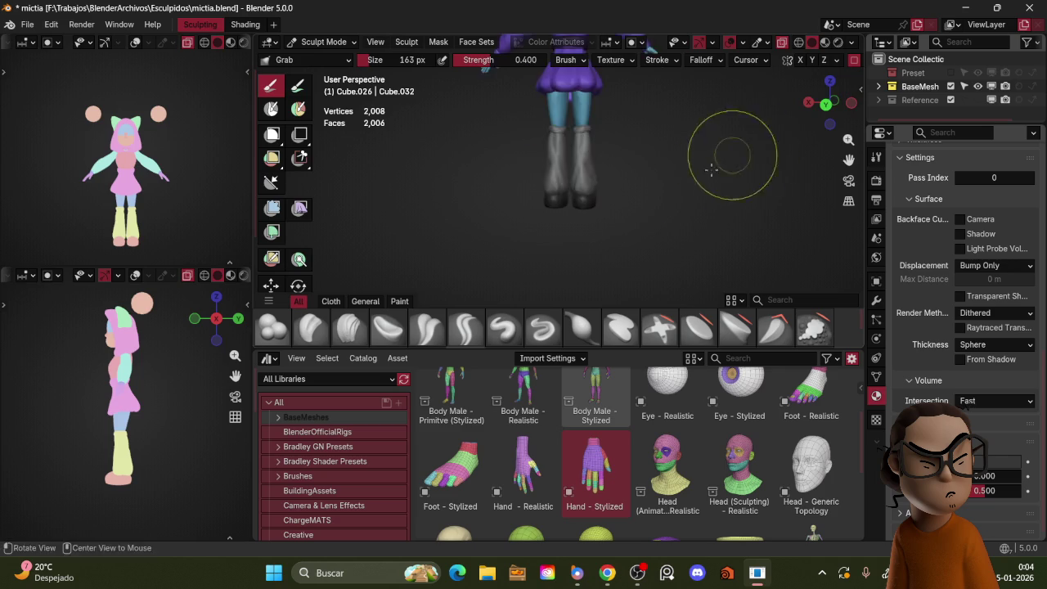
scroll(728, 155, up, 4)
middle_drag(735, 151, 745, 146)
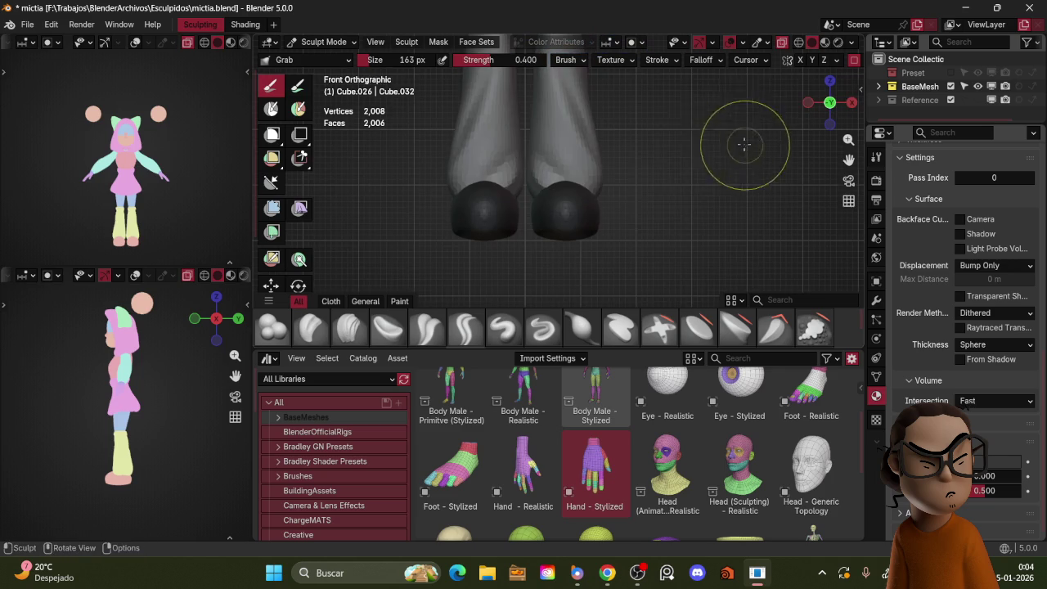
shift+middle_drag(661, 203, 659, 214)
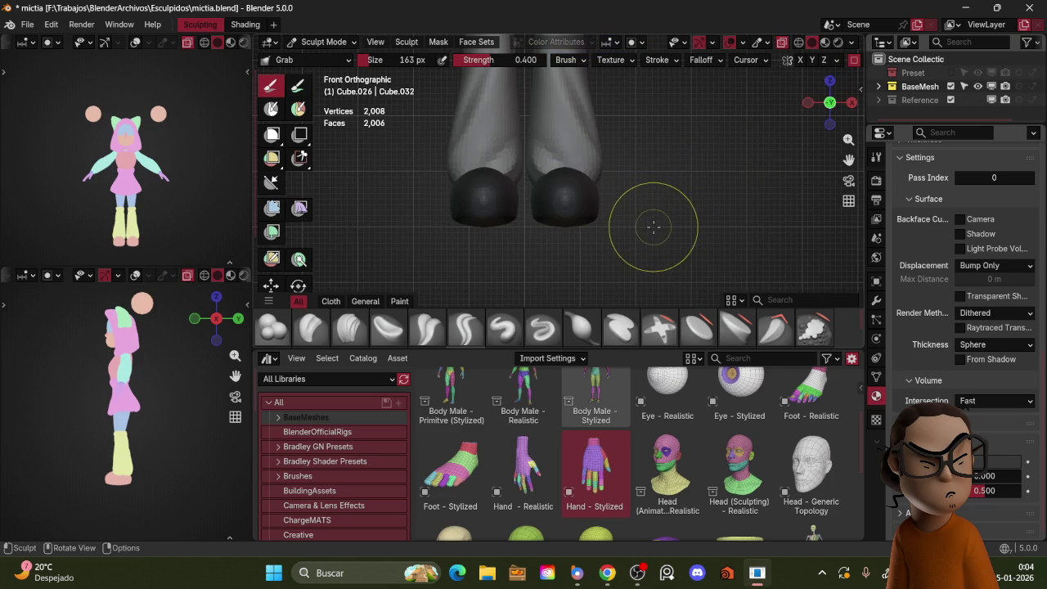
key(m)
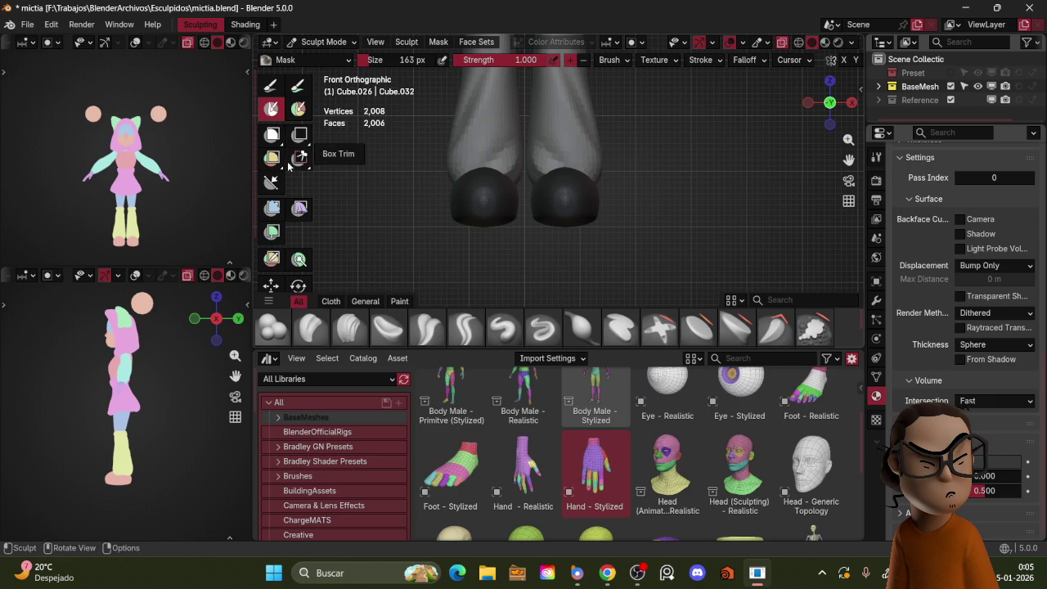
- Box-mask the region around the boot soles and invert the mask
click(271, 134)
drag(539, 211, 652, 263)
mouse_move(647, 259)
middle_down()
mouse_move(626, 191)
mouse_move(654, 200)
middle_up()
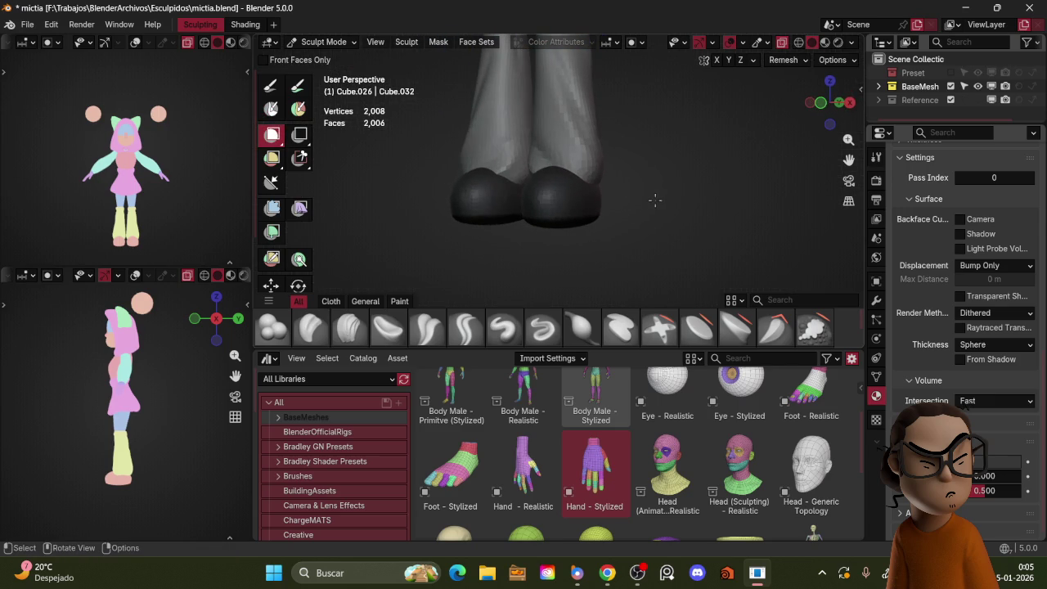
key(ctrl+i)
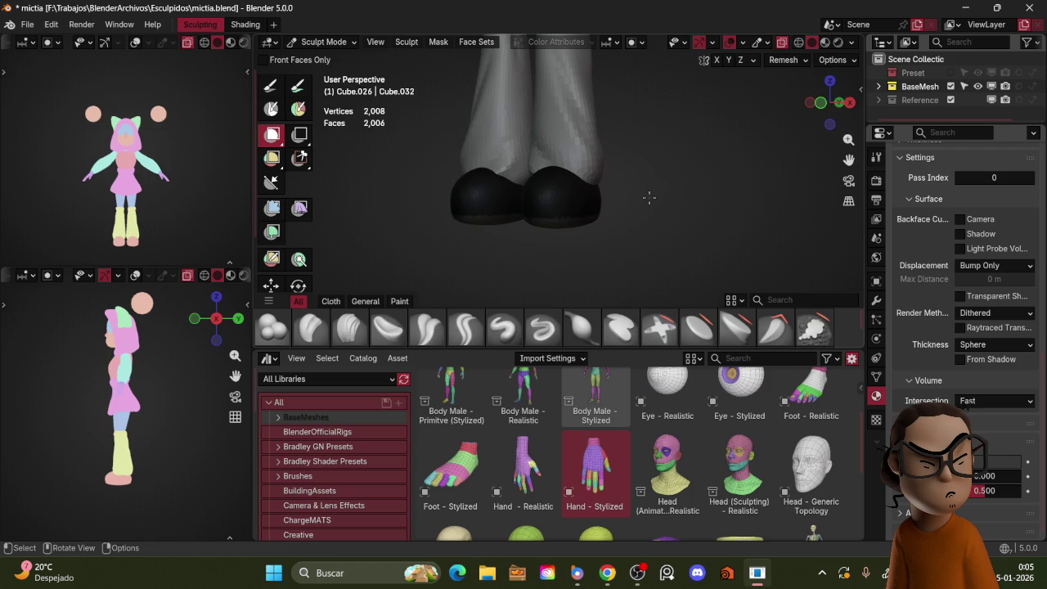
middle_drag(627, 216, 605, 218)
- Sculpt the boots with Grab, Flatten/Contrast and 176 px Inflate/Deflate brushes, reviewing from the front
key(g)
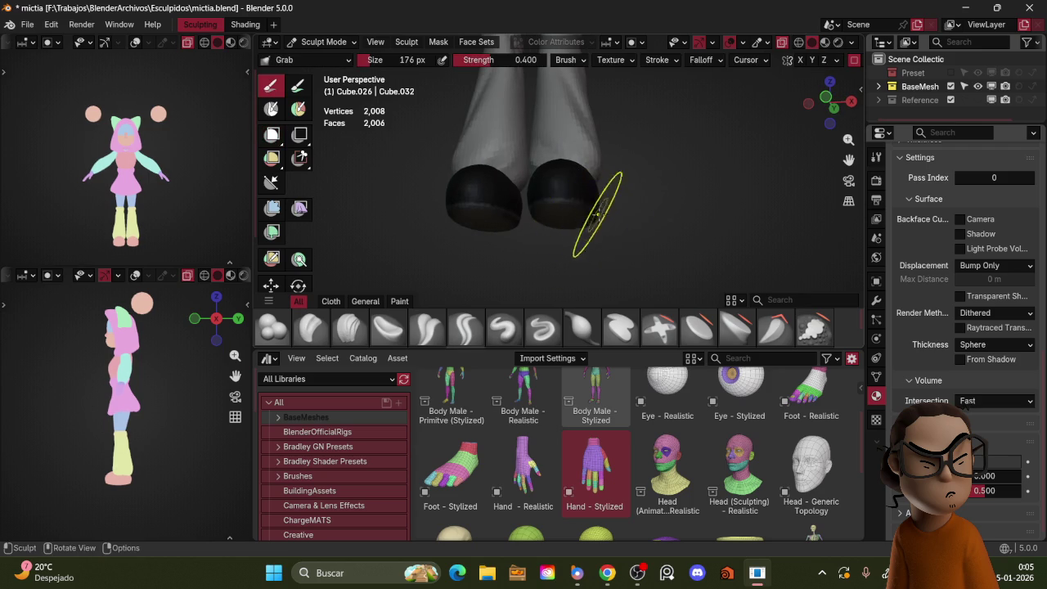
click(701, 324)
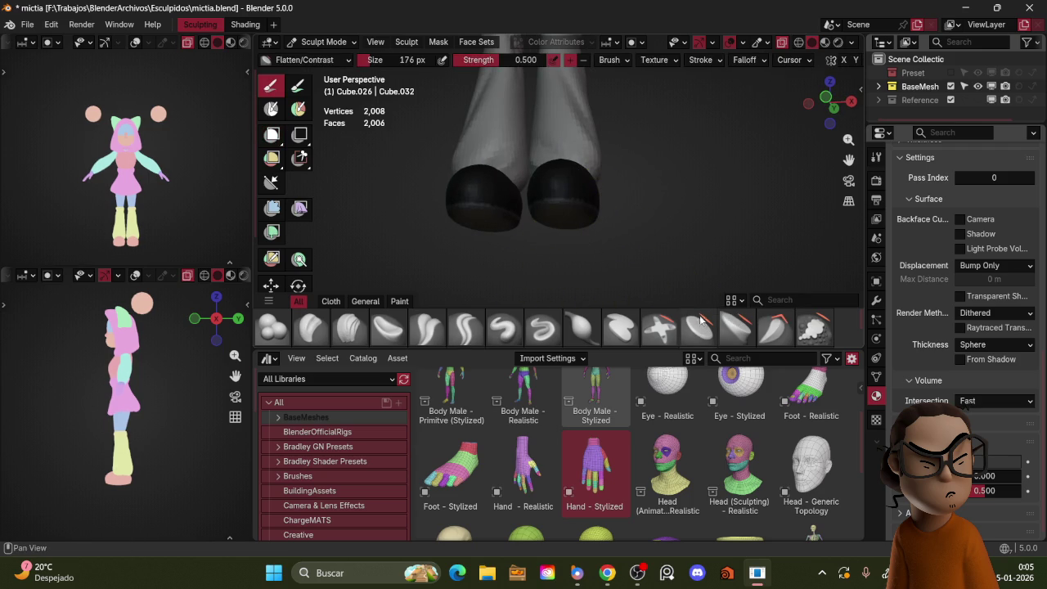
click(583, 327)
mouse_move(554, 206)
middle_down()
mouse_move(630, 191)
mouse_move(545, 196)
mouse_move(612, 133)
mouse_move(600, 211)
mouse_move(625, 213)
mouse_move(531, 215)
middle_up()
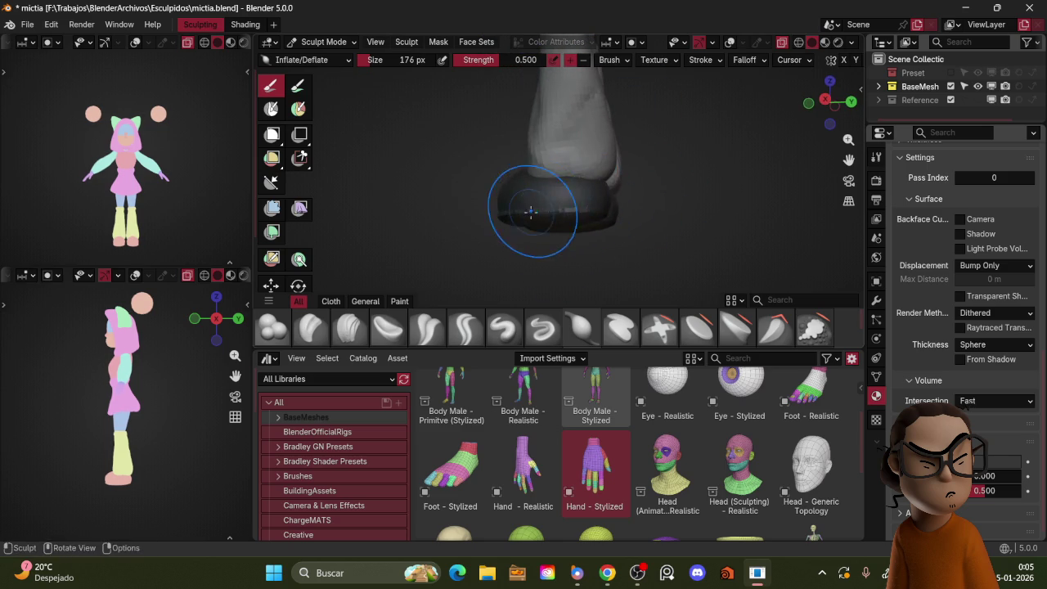
middle_drag(654, 200, 561, 205)
mouse_move(689, 175)
middle_down()
mouse_move(566, 194)
mouse_move(635, 175)
mouse_move(553, 199)
mouse_move(635, 169)
middle_up()
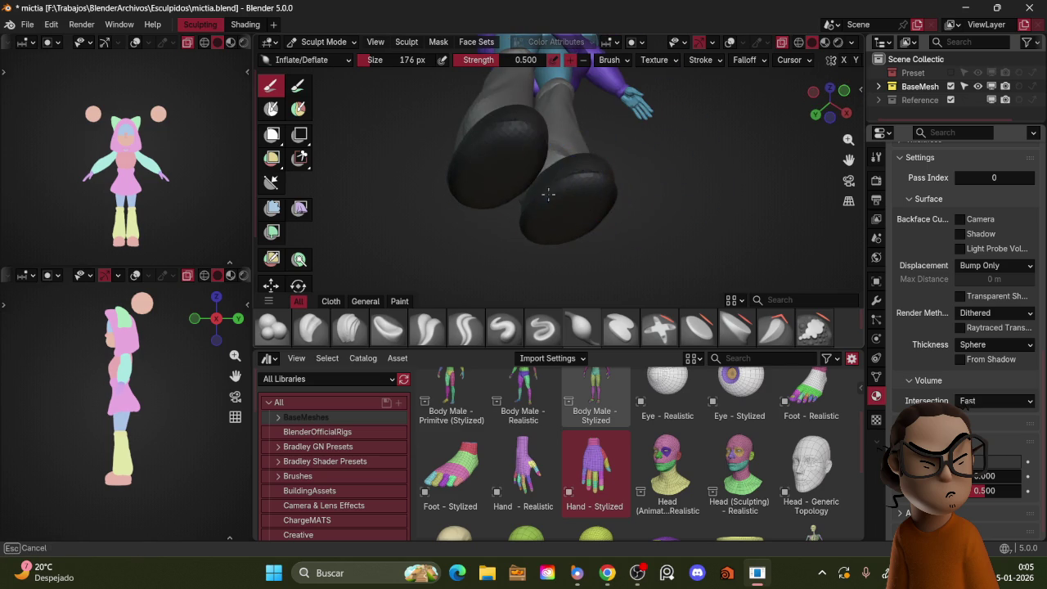
middle_drag(540, 200, 635, 231)
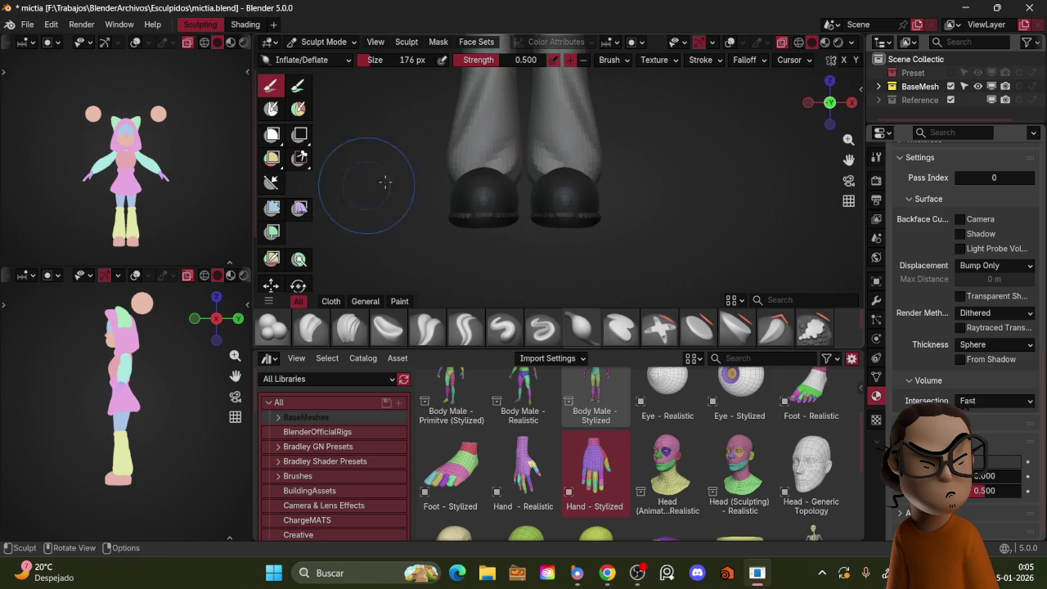
click(271, 181)
- Line-trim the bottoms off the boots
key(z)
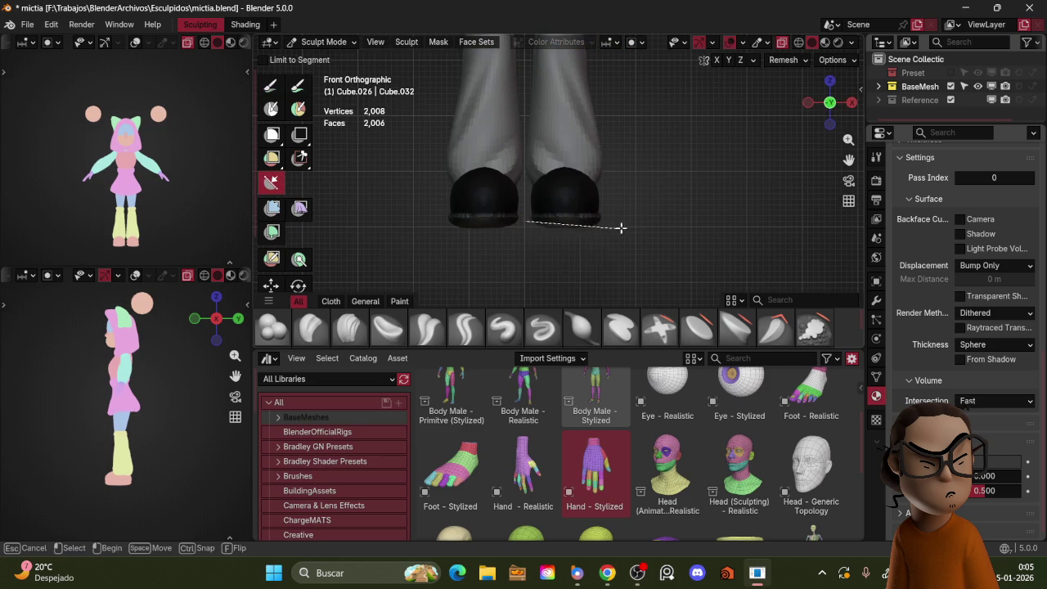
drag(641, 219, 641, 221)
mouse_move(528, 219)
mouse_down()
mouse_move(653, 219)
mouse_move(625, 219)
mouse_up()
mouse_move(646, 163)
middle_down()
mouse_move(648, 205)
mouse_move(665, 173)
middle_up()
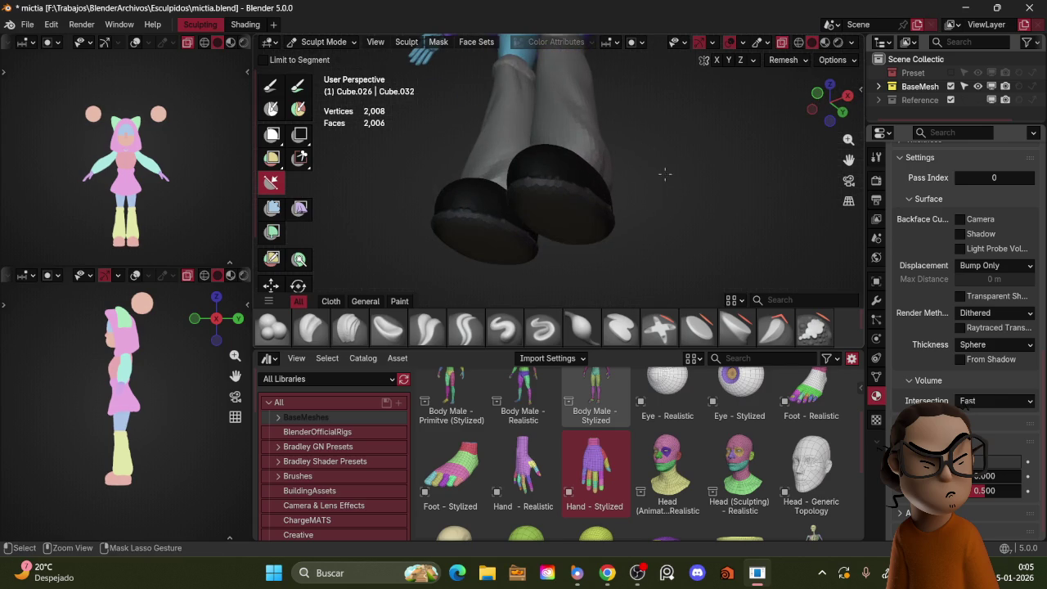
- Round out the boot soles with Inflate/Deflate, checking both feet from the front
click(580, 328)
mouse_move(572, 215)
middle_down()
mouse_move(599, 155)
mouse_move(562, 209)
middle_up()
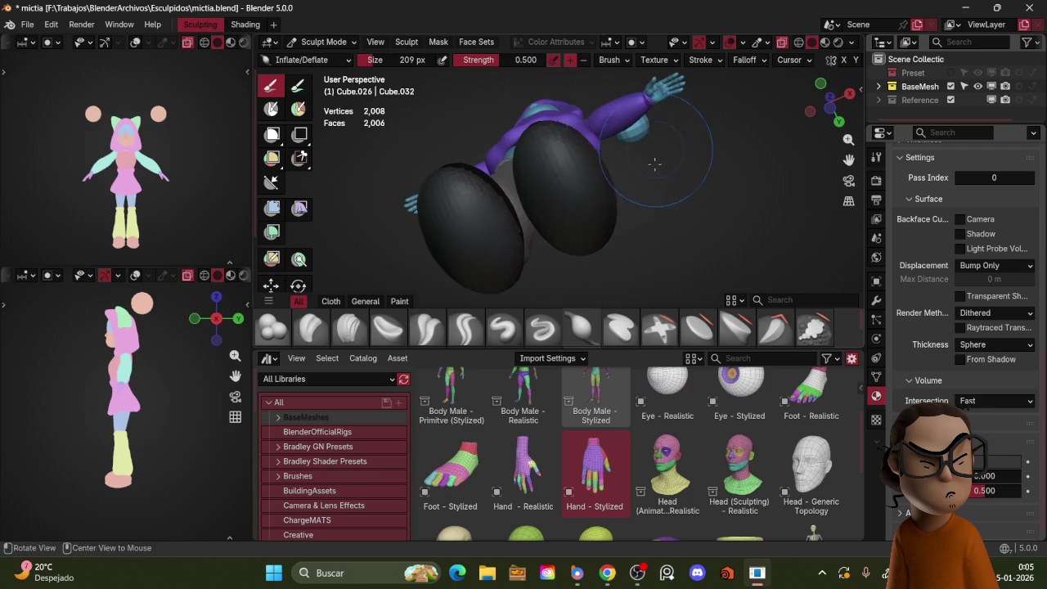
middle_drag(655, 151, 566, 203)
middle_drag(660, 204, 583, 203)
mouse_move(670, 198)
middle_down()
mouse_move(568, 184)
mouse_move(568, 207)
middle_up()
mouse_move(579, 244)
middle_down()
mouse_move(687, 236)
mouse_move(642, 217)
mouse_move(571, 211)
middle_up()
key(KP_1)
- Shape a rim with 268 px Grab strokes and draw a line-project cut across the boot bottoms
key(g)
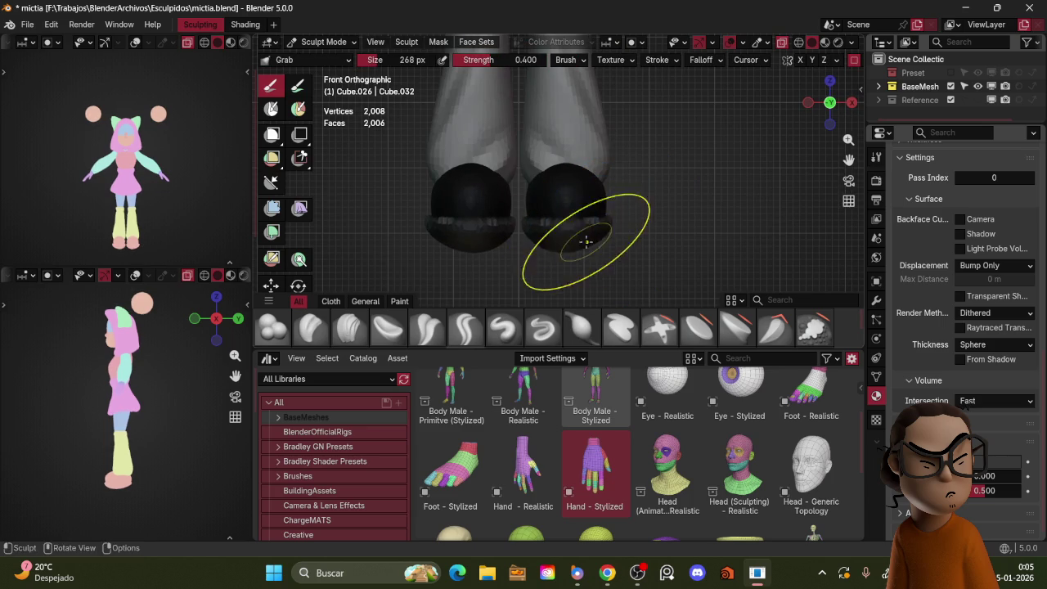
middle_drag(665, 191, 606, 235)
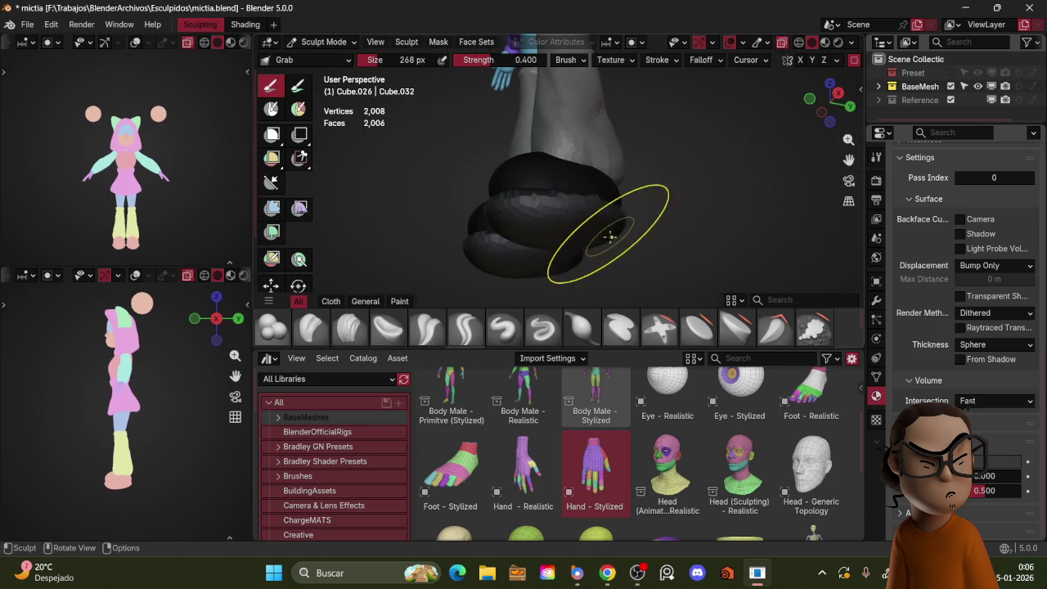
key(KP_1)
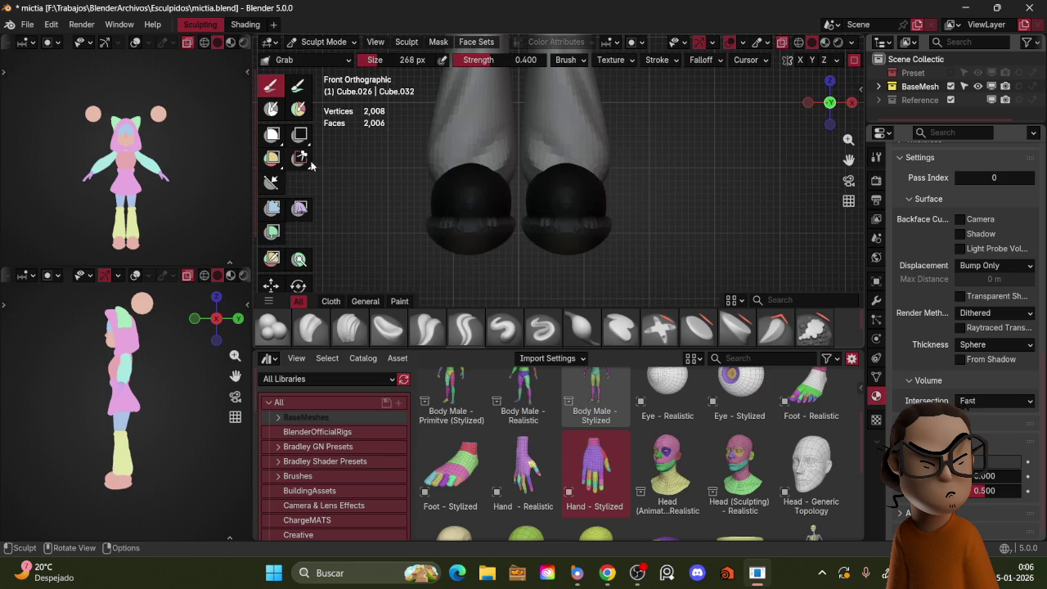
click(271, 181)
drag(513, 234, 591, 234)
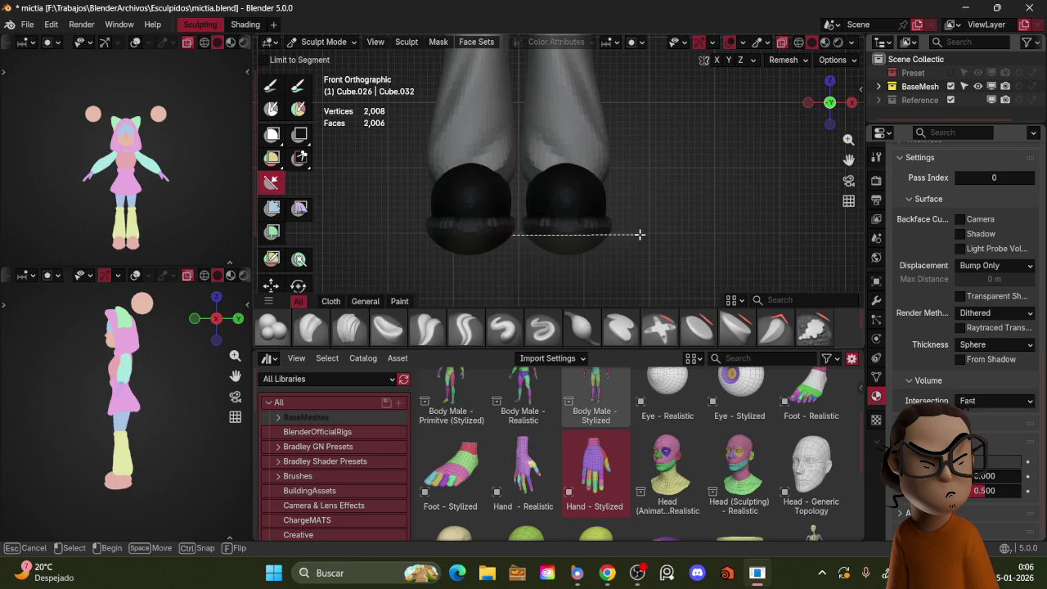
- Flatten the boot soles and shrink the brush, checking the boots from several angles
drag(662, 234, 662, 234)
mouse_move(661, 234)
middle_down()
mouse_move(629, 160)
mouse_move(684, 169)
mouse_move(662, 165)
middle_up()
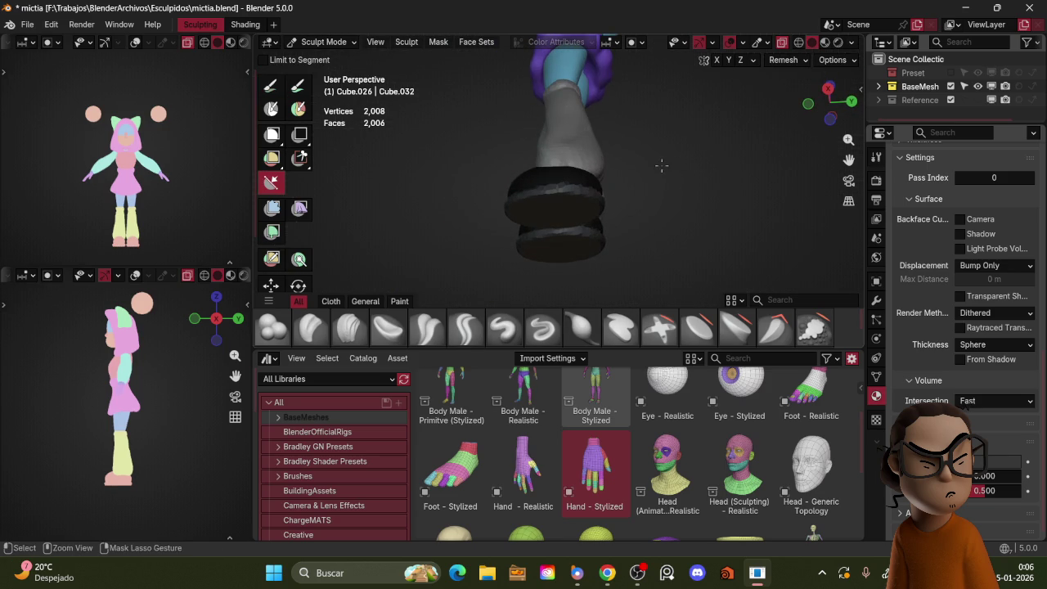
mouse_move(674, 211)
middle_down()
mouse_move(684, 215)
mouse_move(688, 196)
middle_up()
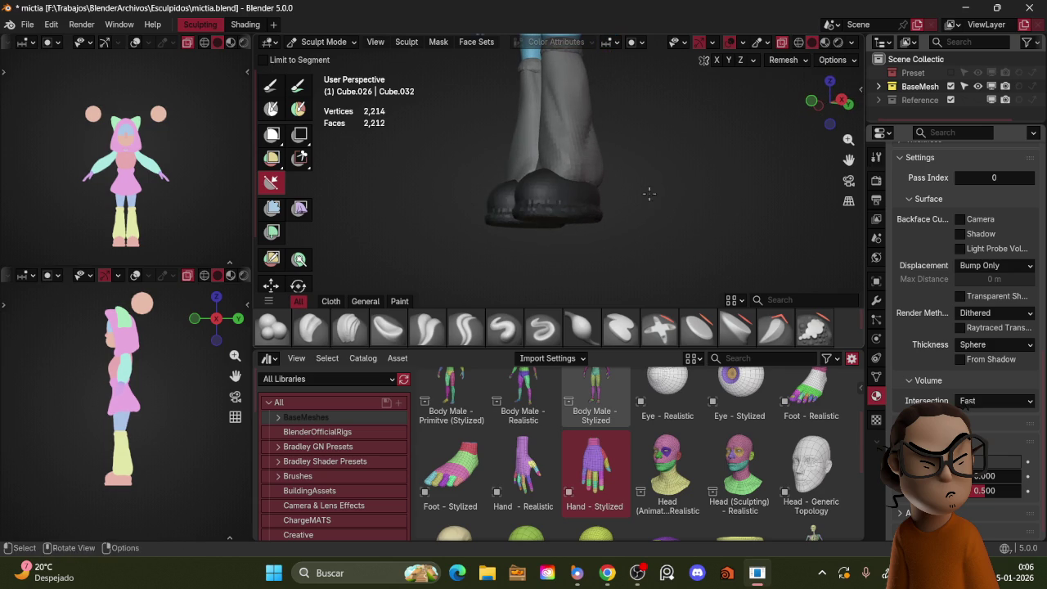
middle_drag(683, 205, 654, 221)
key(f)
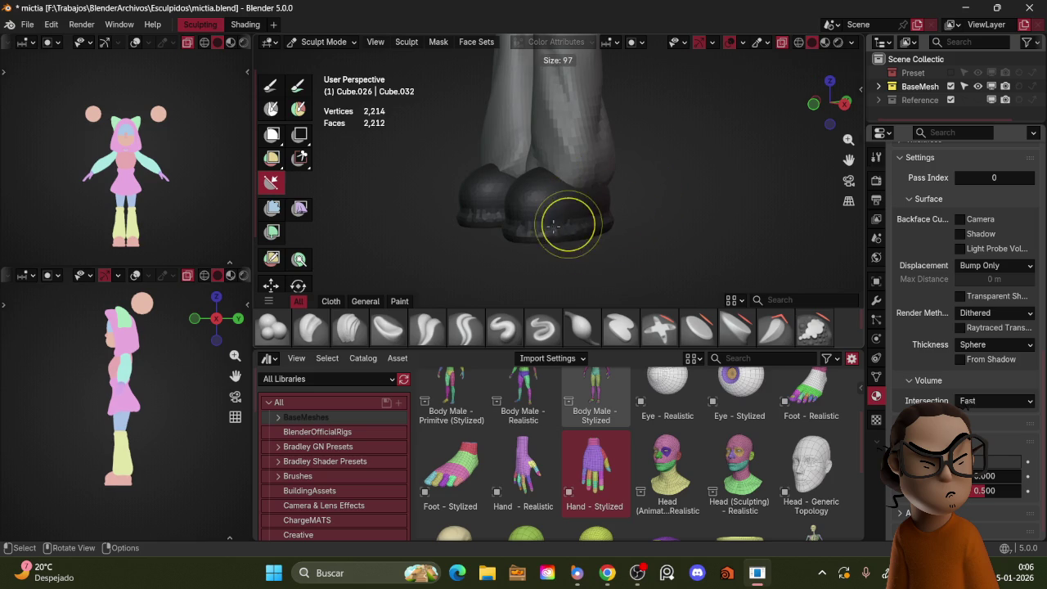
click(589, 223)
middle_drag(622, 217, 784, 215)
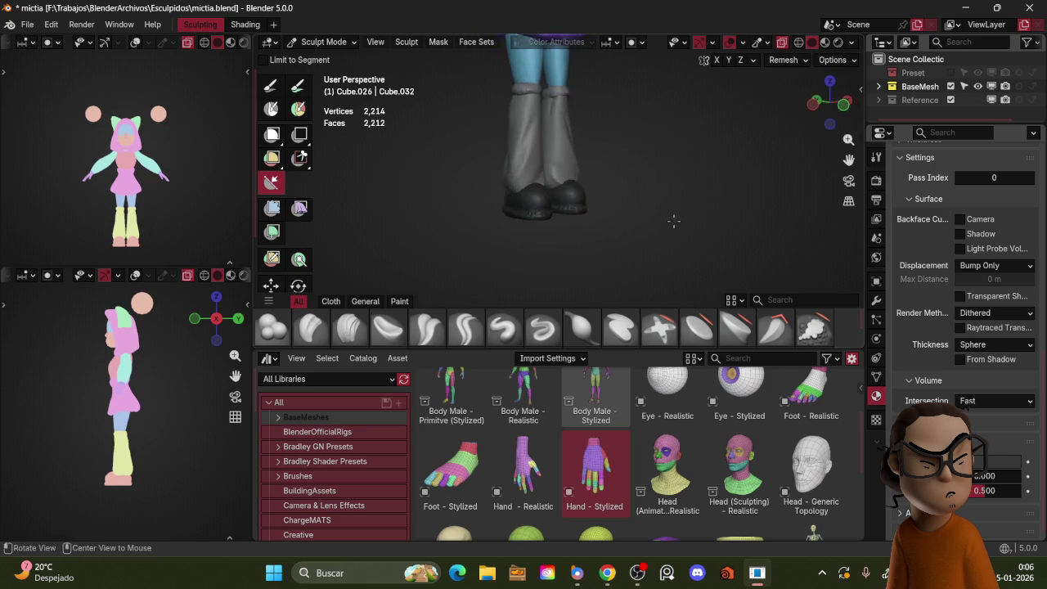
scroll(736, 188, down, 2)
mouse_move(783, 216)
middle_down()
mouse_move(715, 170)
mouse_move(644, 164)
mouse_move(651, 185)
mouse_move(610, 197)
middle_up()
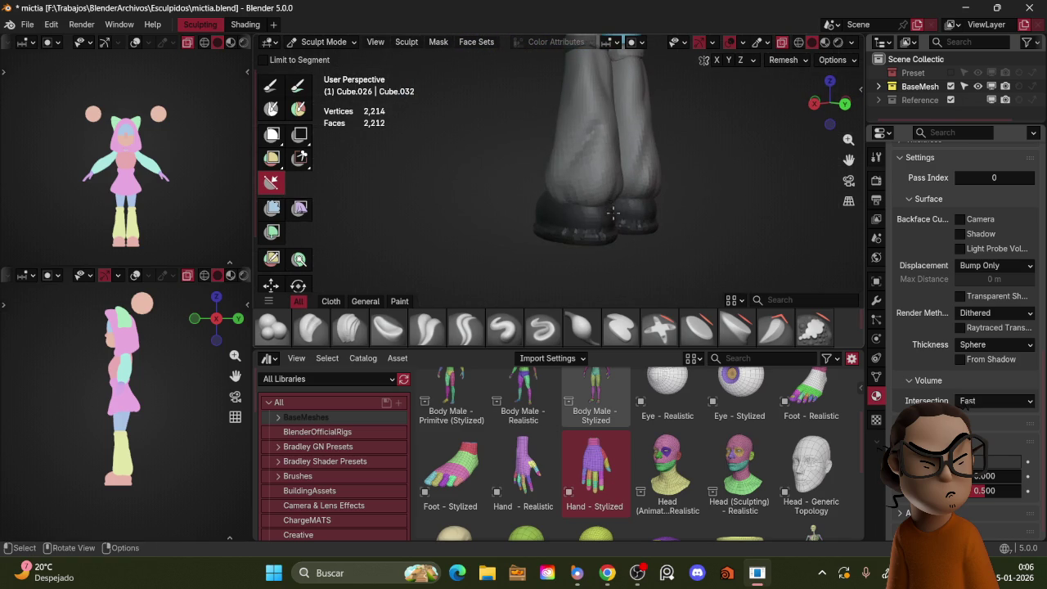
- Switch to the Grab brush at 144 px and isolate the boots in local view
key(g)
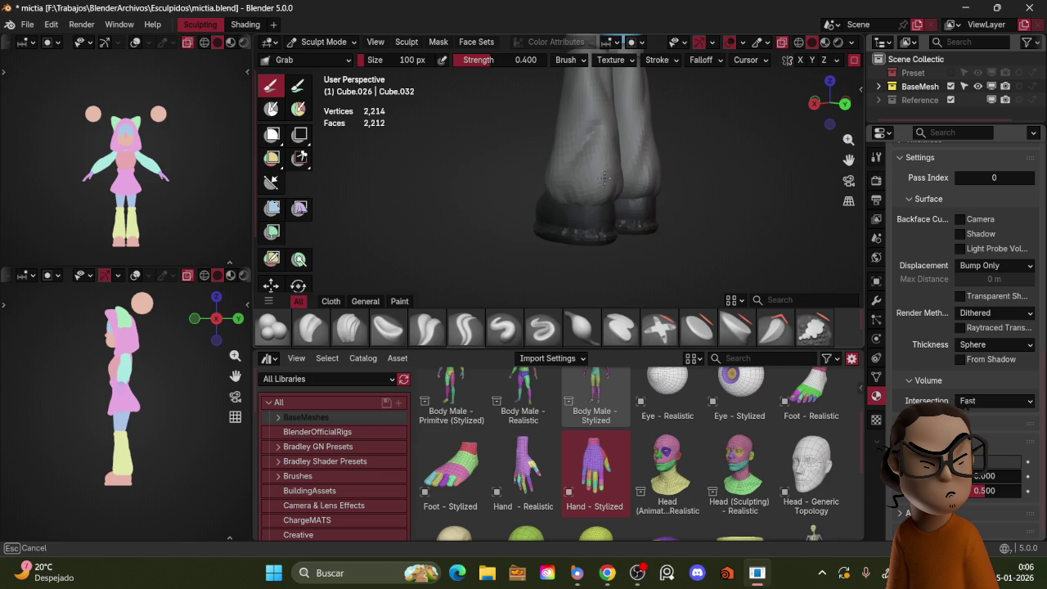
key(KP_3)
key(f)
click(605, 188)
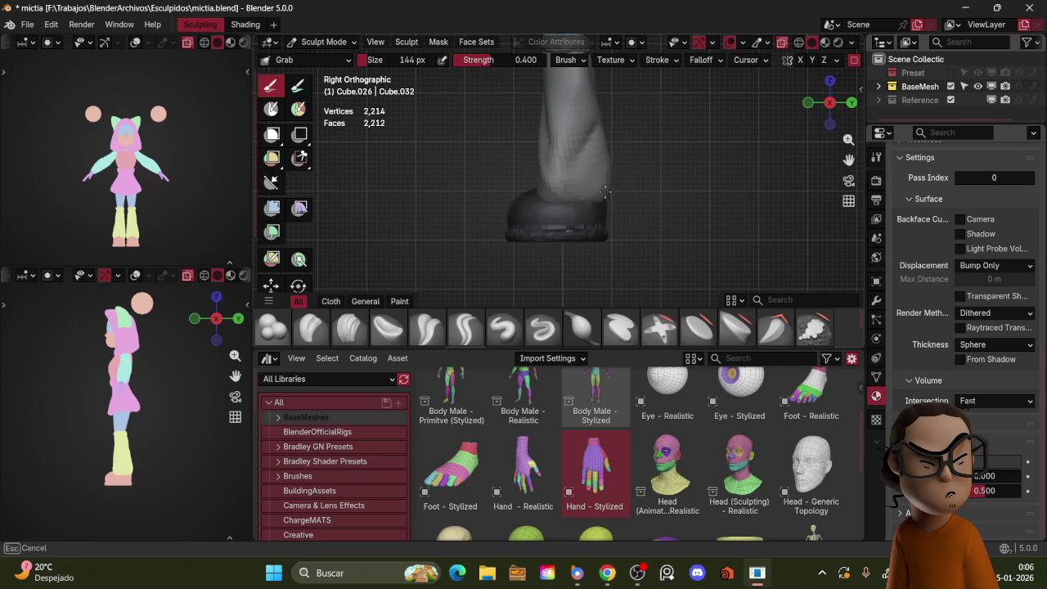
mouse_move(592, 170)
middle_down()
mouse_move(619, 193)
mouse_move(614, 177)
mouse_move(750, 170)
mouse_move(723, 137)
middle_up()
key(KP_Divide)
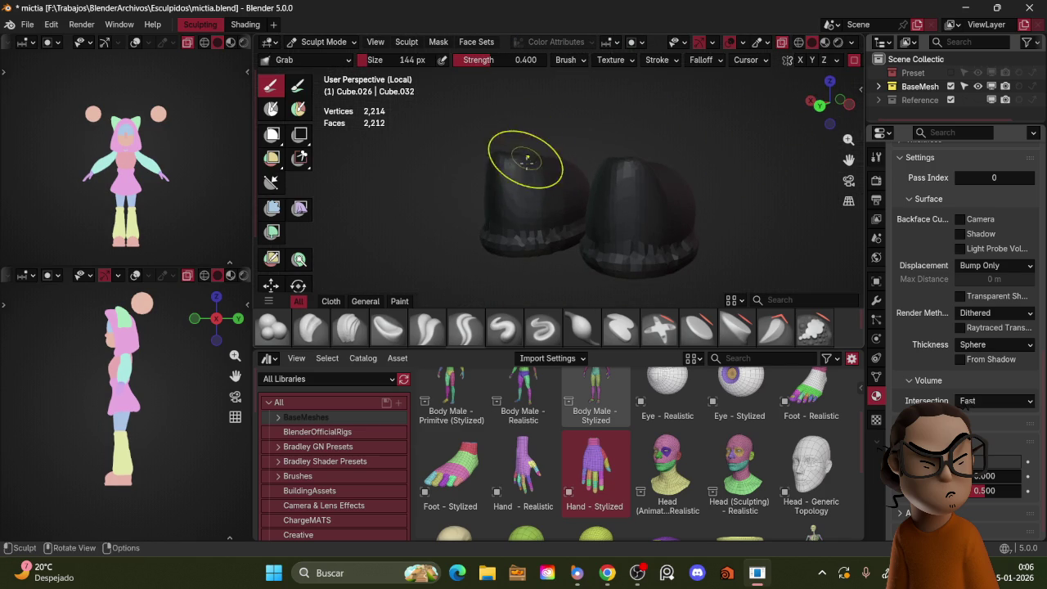
mouse_move(561, 145)
middle_down()
mouse_move(680, 144)
mouse_move(682, 171)
mouse_move(706, 198)
mouse_move(685, 203)
middle_up()
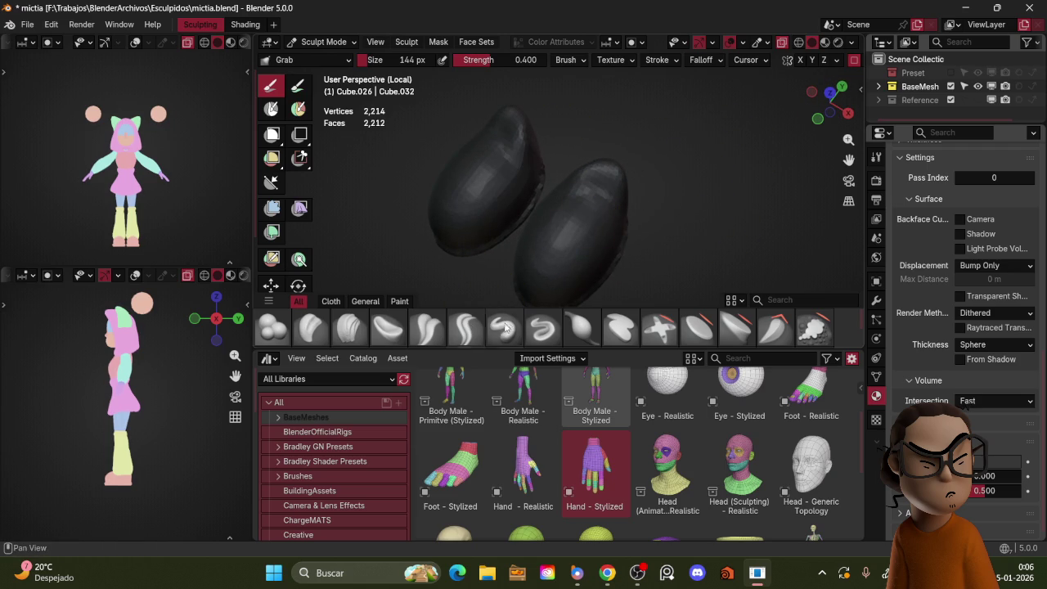
- Reshape the boots with the Draw brush at about 97 px, then leave local view
key(x)
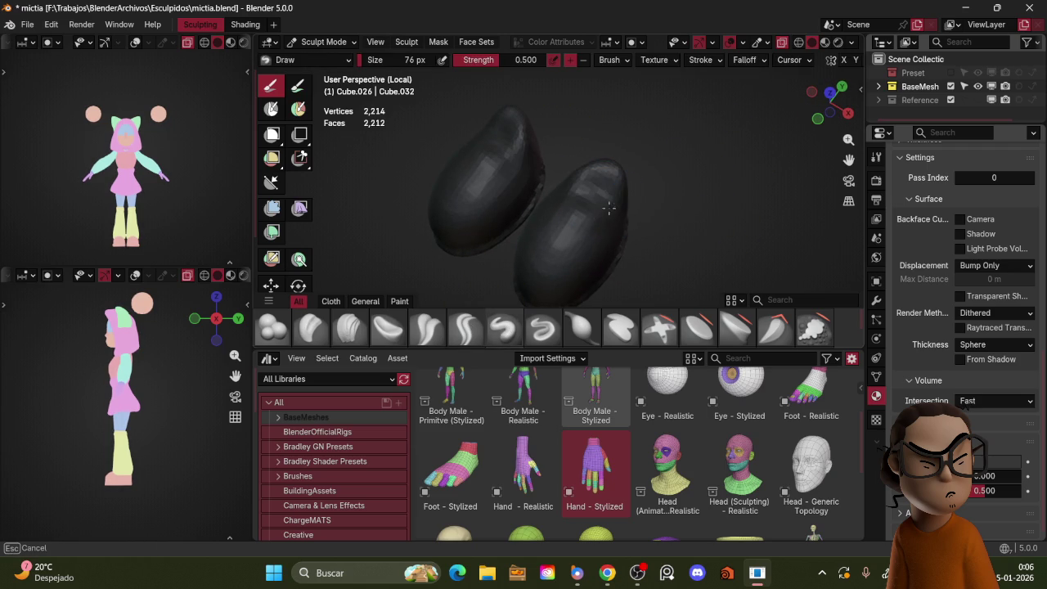
mouse_move(624, 190)
middle_down()
mouse_move(582, 170)
mouse_move(612, 183)
mouse_move(650, 157)
middle_up()
mouse_move(610, 194)
middle_down()
mouse_move(582, 246)
mouse_move(583, 233)
middle_up()
key(f)
click(596, 210)
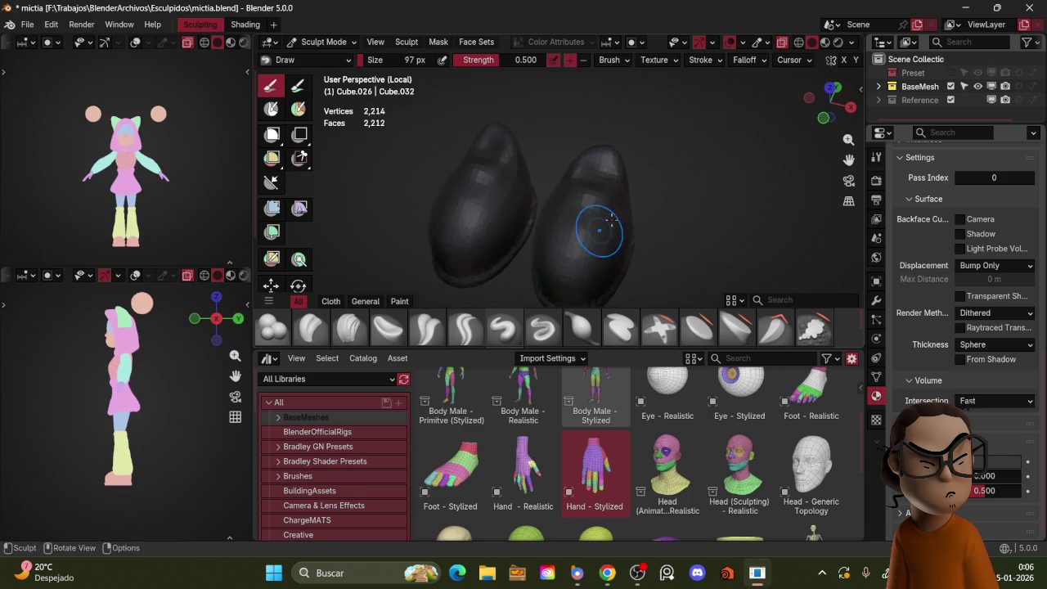
key(KP_Divide)
scroll(695, 188, down, 4)
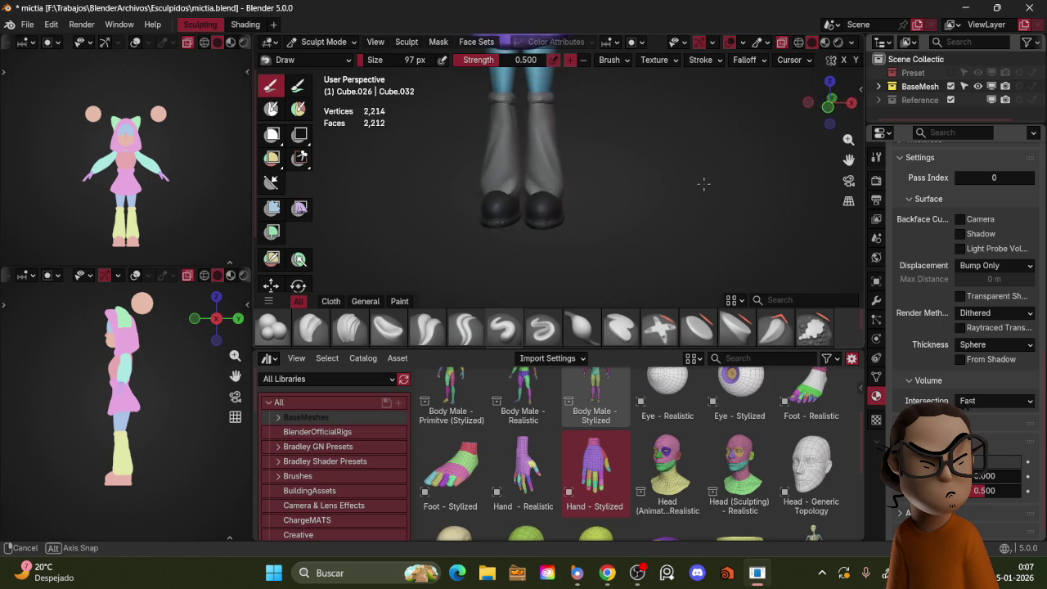
- Switch to Object Mode and rotate the boots about 10° around the Z axis
scroll(723, 197, up, 3)
key(ctrl+Tab)
key(4)
key(r)
key(z)
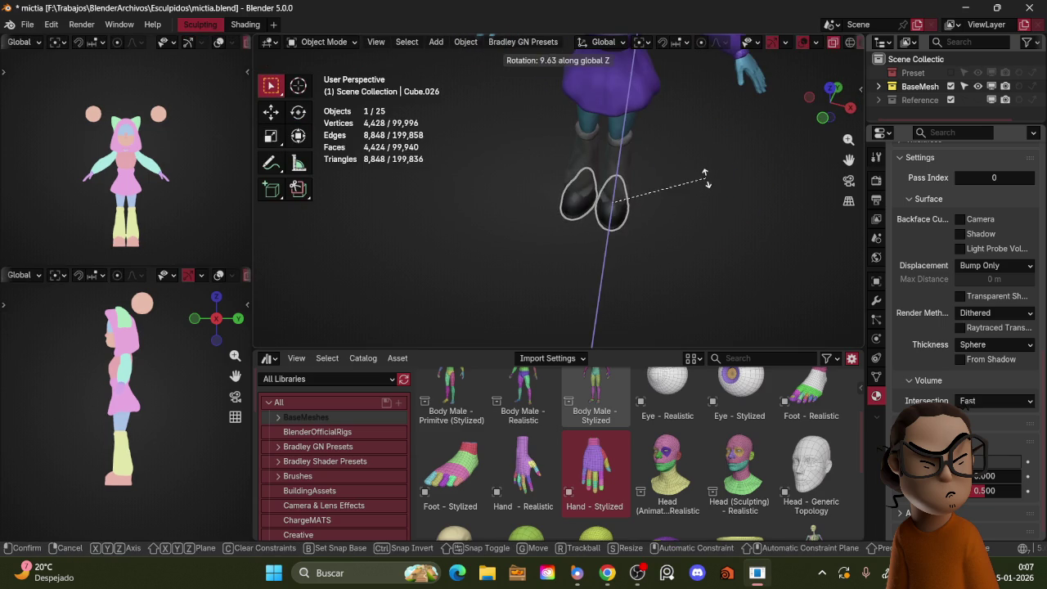
click(708, 109)
- Orbit around the whole character, then centre the view on the hooded head
scroll(704, 107, down, 2)
scroll(710, 172, down, 2)
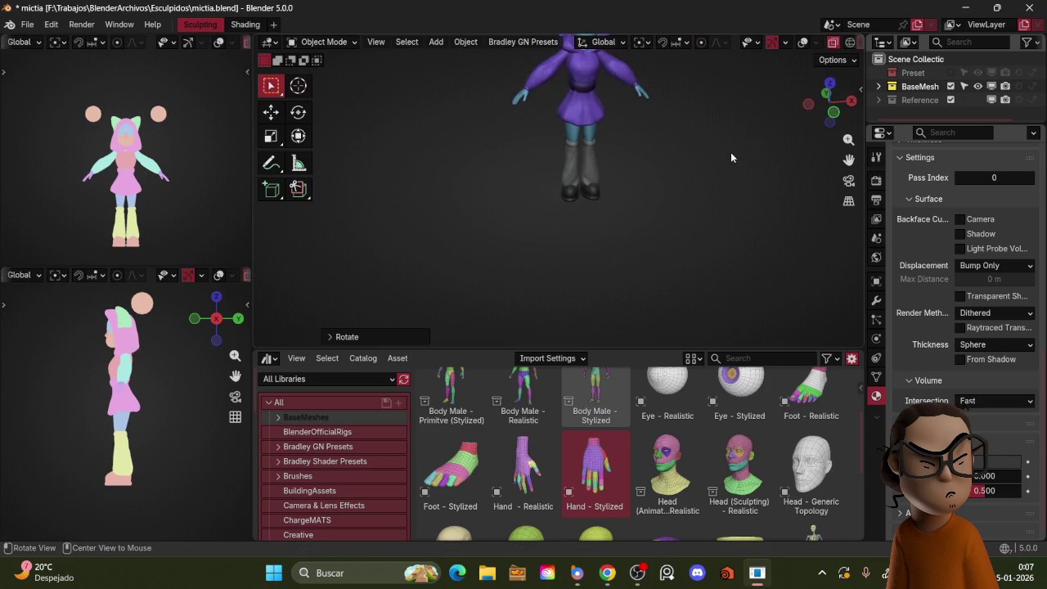
mouse_move(721, 174)
middle_down()
mouse_move(801, 199)
mouse_move(720, 215)
middle_up()
scroll(682, 167, up, 3)
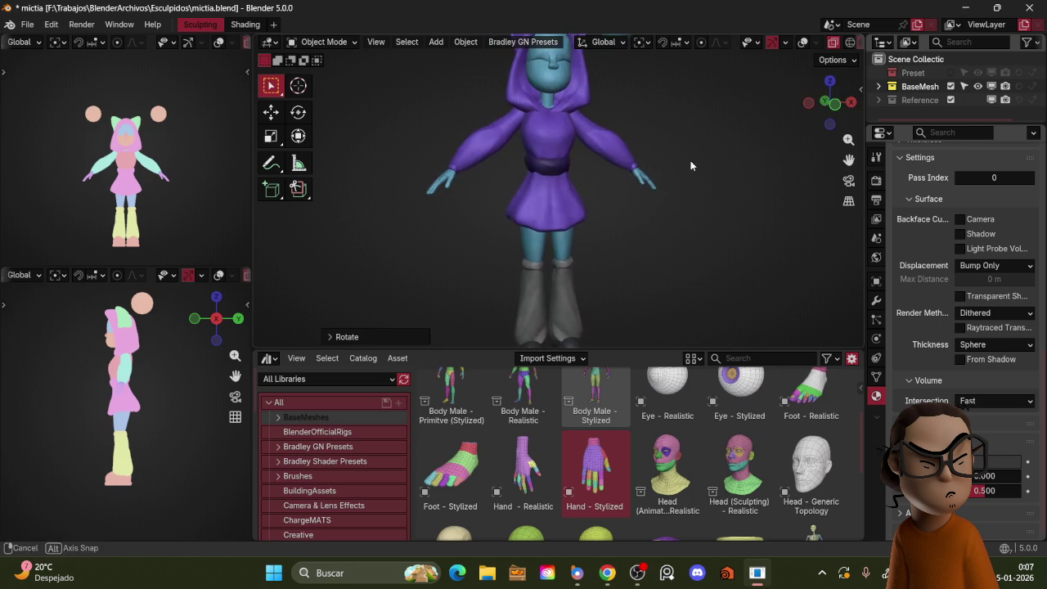
mouse_move(718, 203)
middle_down()
mouse_move(691, 198)
mouse_move(677, 172)
mouse_move(727, 215)
mouse_move(730, 200)
middle_up()
scroll(690, 197, up, 2)
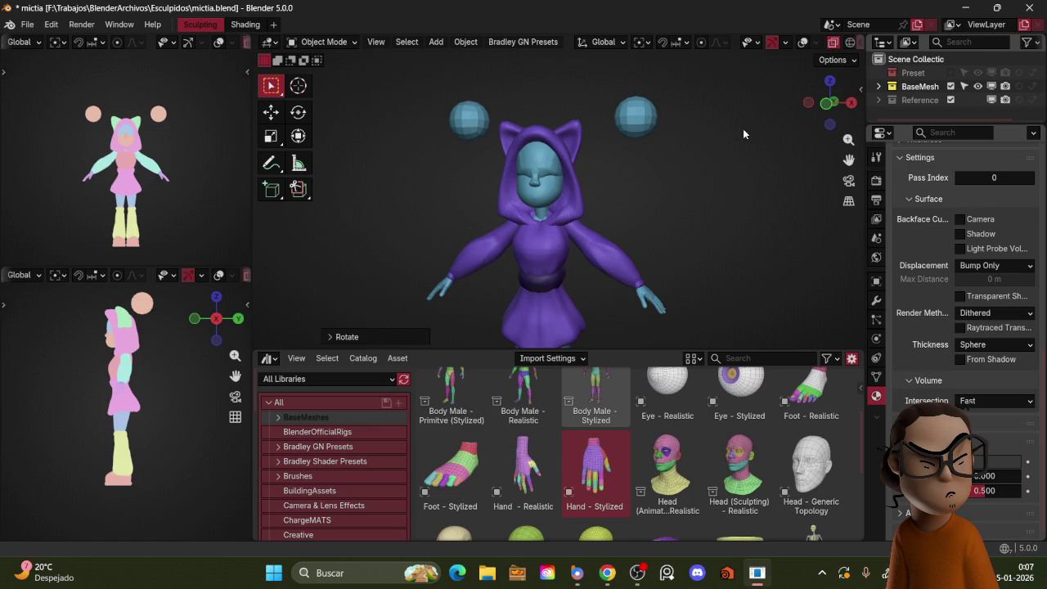
mouse_move(743, 133)
middle_down()
mouse_move(691, 188)
mouse_move(647, 209)
middle_up()
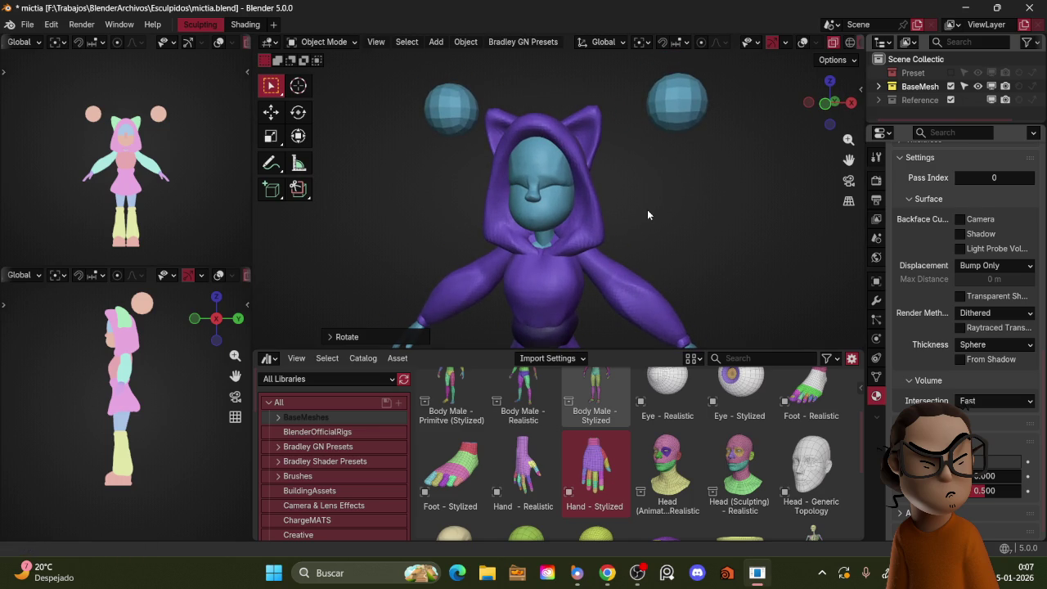
scroll(674, 205, down, 5)
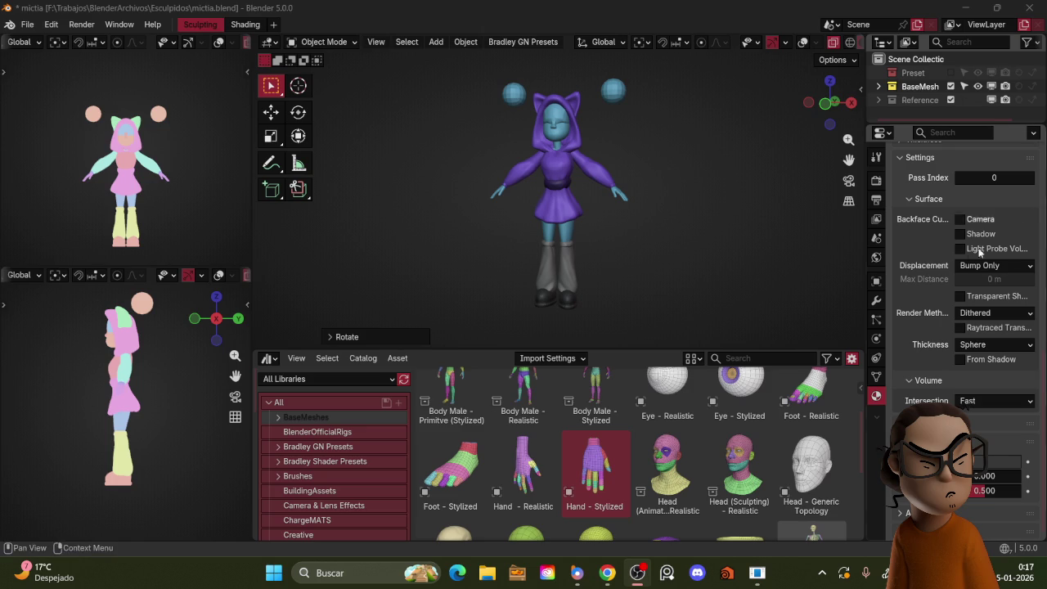
- Orbit and zoom the viewport in on the hooded character's torso and upper body
mouse_move(760, 150)
middle_down()
mouse_move(631, 187)
mouse_move(807, 175)
mouse_move(317, 171)
mouse_move(785, 157)
mouse_move(716, 166)
mouse_move(758, 165)
middle_up()
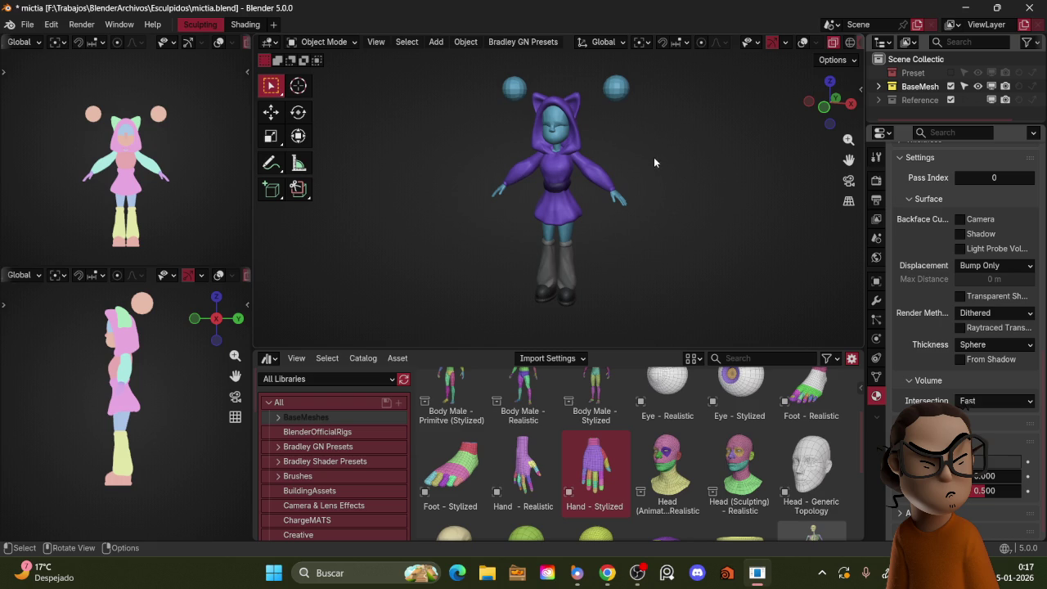
mouse_move(652, 160)
ctrl+middle_down()
mouse_move(683, 188)
mouse_move(671, 169)
mouse_move(671, 209)
ctrl+middle_up()
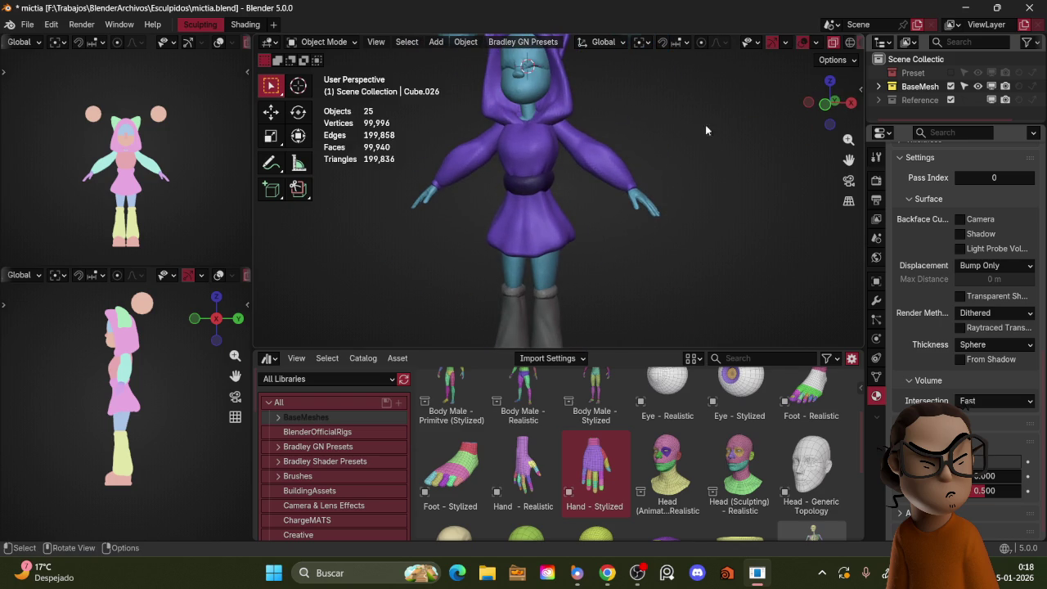
scroll(960, 407, up, 4)
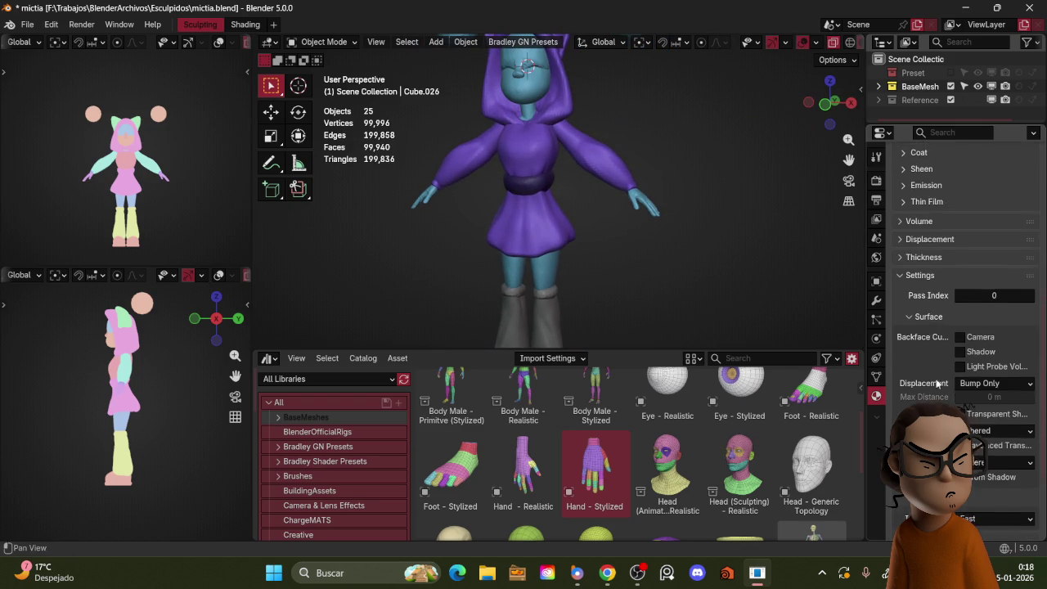
scroll(940, 384, up, 3)
scroll(918, 358, down, 4)
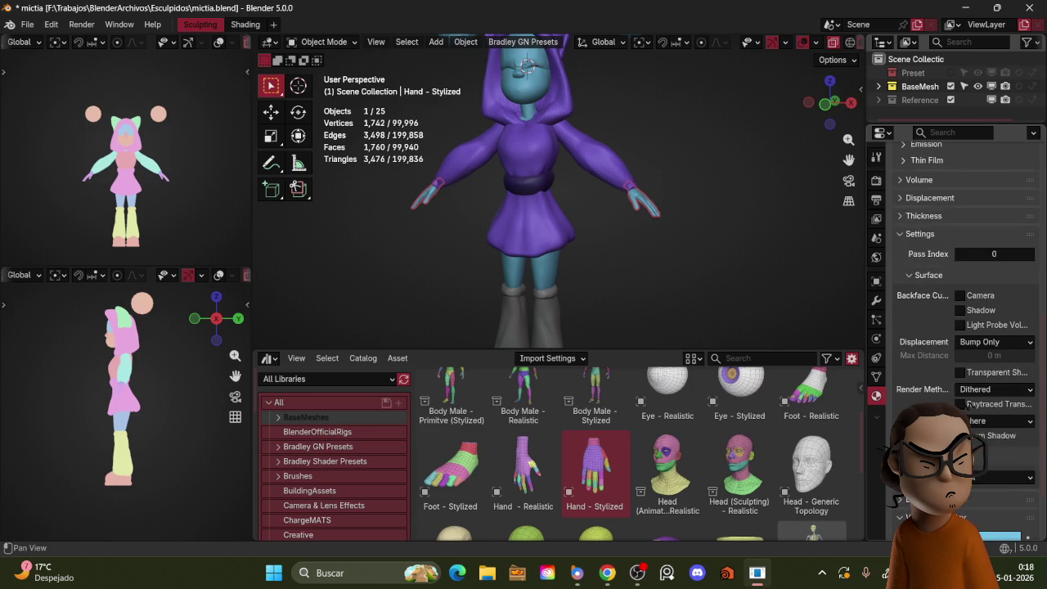
- Set the Viewport Display colour to a pale peach (H 0.037, S 0.284)
scroll(940, 339, down, 3)
click(963, 322)
drag(945, 295, 946, 295)
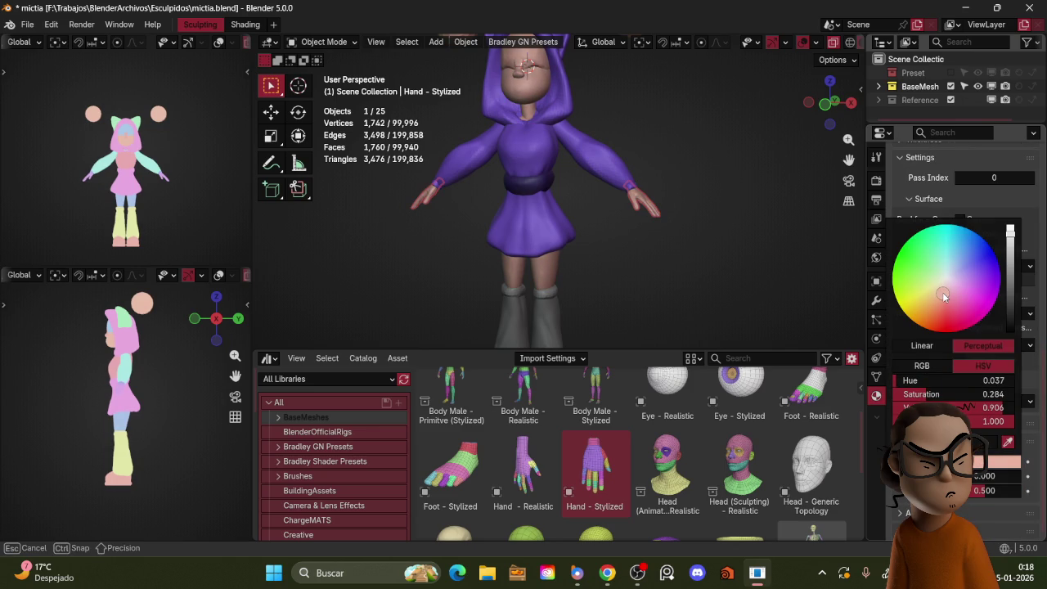
drag(944, 296, 943, 296)
scroll(715, 178, down, 4)
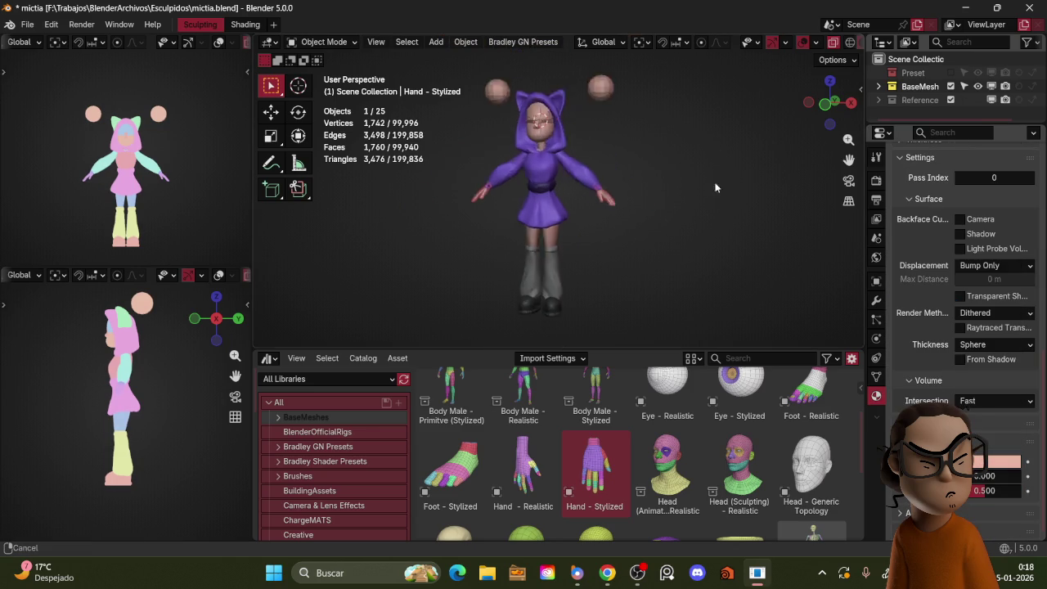
- Scale the Hand - Stylized object down to sit at the character's wrists
mouse_move(708, 108)
middle_down()
mouse_move(736, 165)
mouse_move(730, 150)
middle_up()
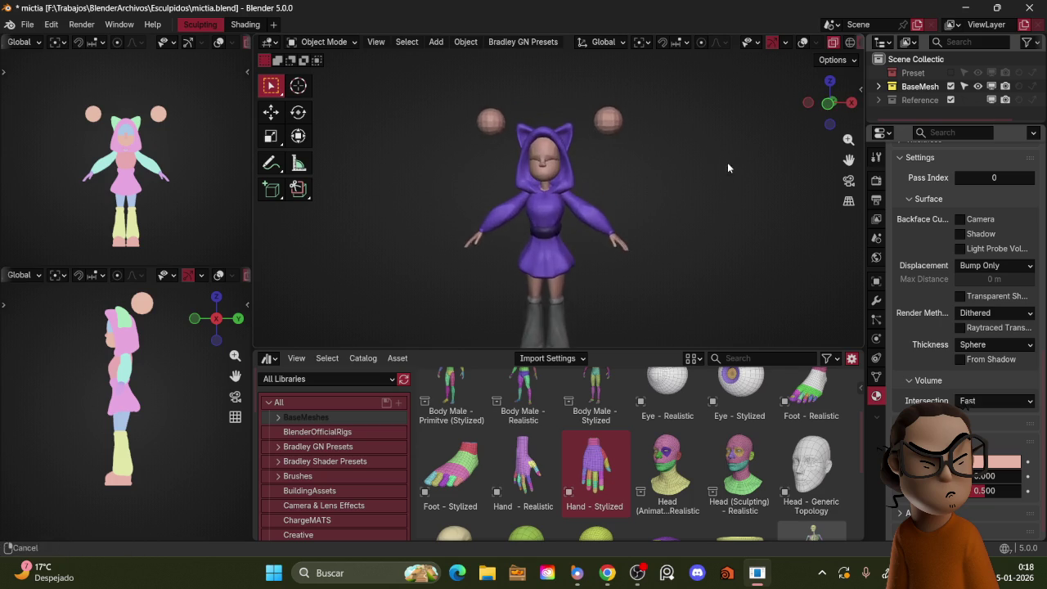
scroll(724, 148, up, 3)
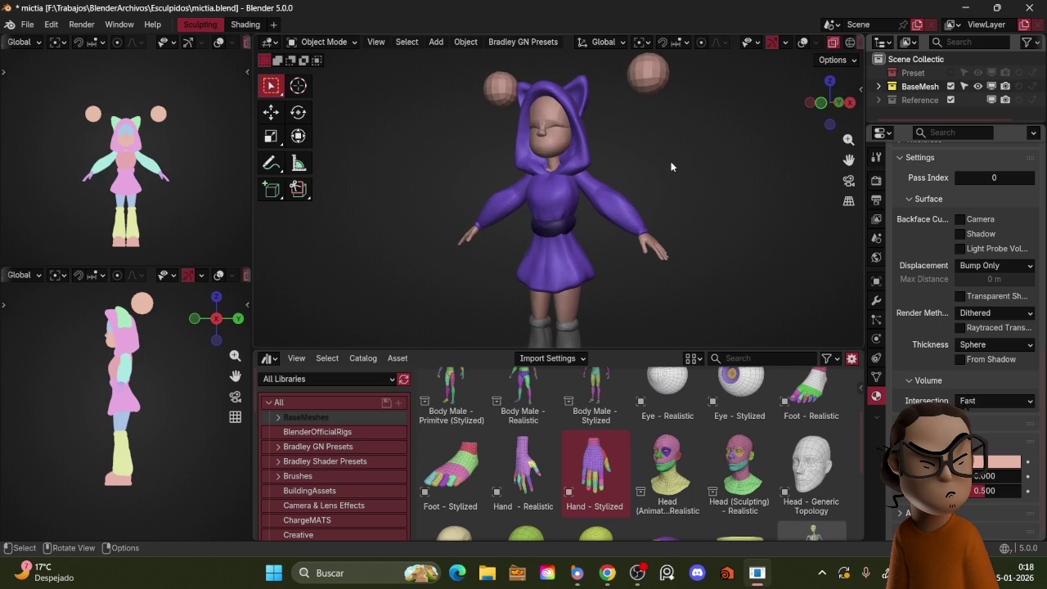
mouse_move(691, 178)
middle_down()
mouse_move(774, 211)
mouse_move(587, 225)
middle_up()
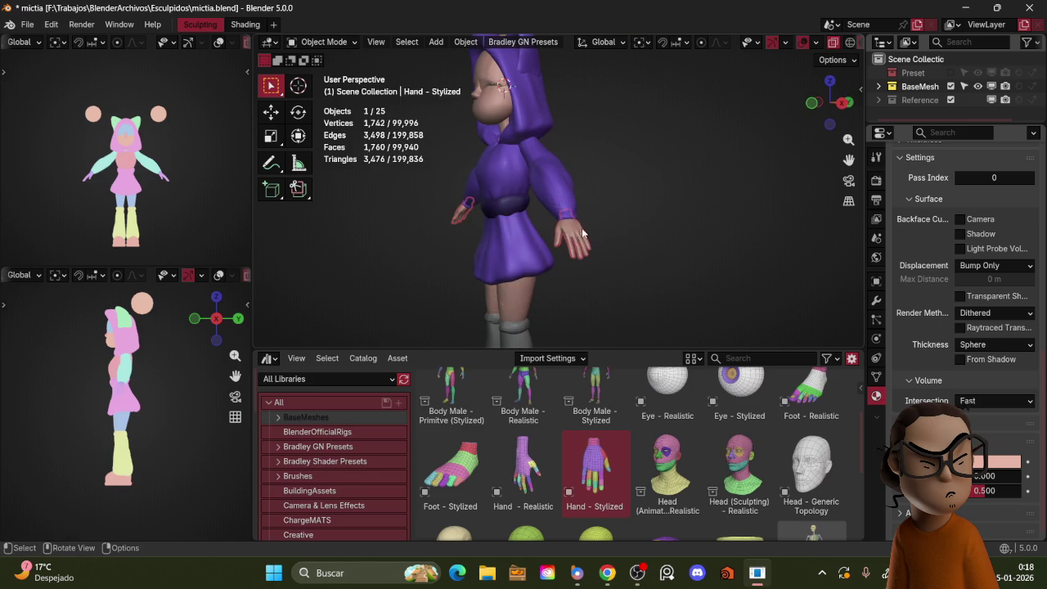
key(s)
click(662, 206)
key(KP_1)
key(s)
click(699, 184)
- Hide the viewport overlays for a clean look at the character
mouse_move(700, 185)
middle_down()
mouse_move(666, 170)
mouse_move(671, 142)
mouse_move(641, 152)
middle_up()
key(z)
key(shift+alt+z)
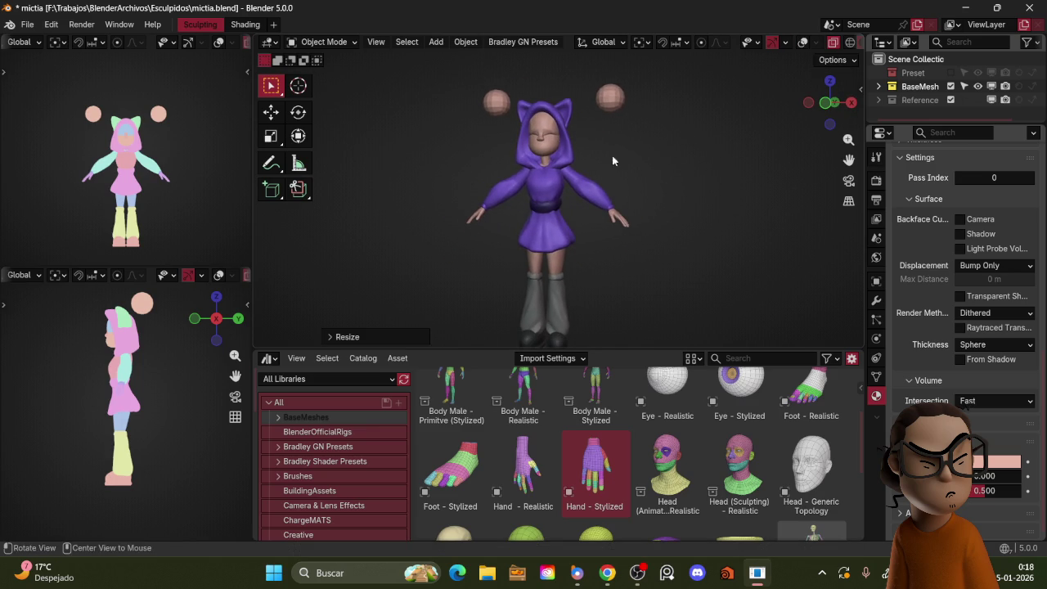
scroll(163, 170, up, 2)
scroll(123, 384, up, 1)
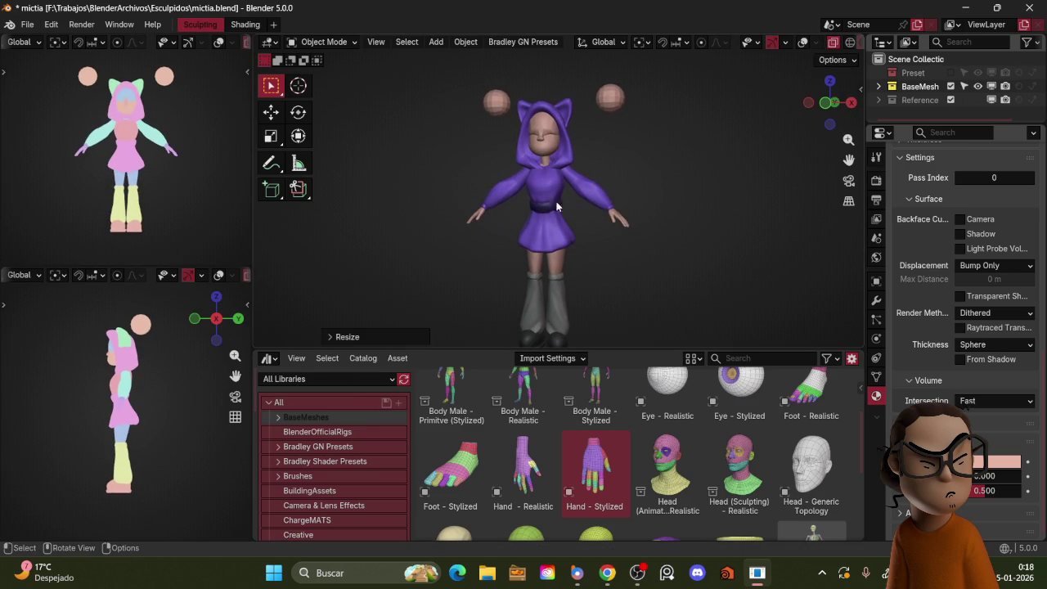
- Zoom to a near-front view and show the overlays and statistics again
mouse_move(616, 196)
ctrl+middle_down()
mouse_move(636, 232)
mouse_move(623, 195)
ctrl+middle_up()
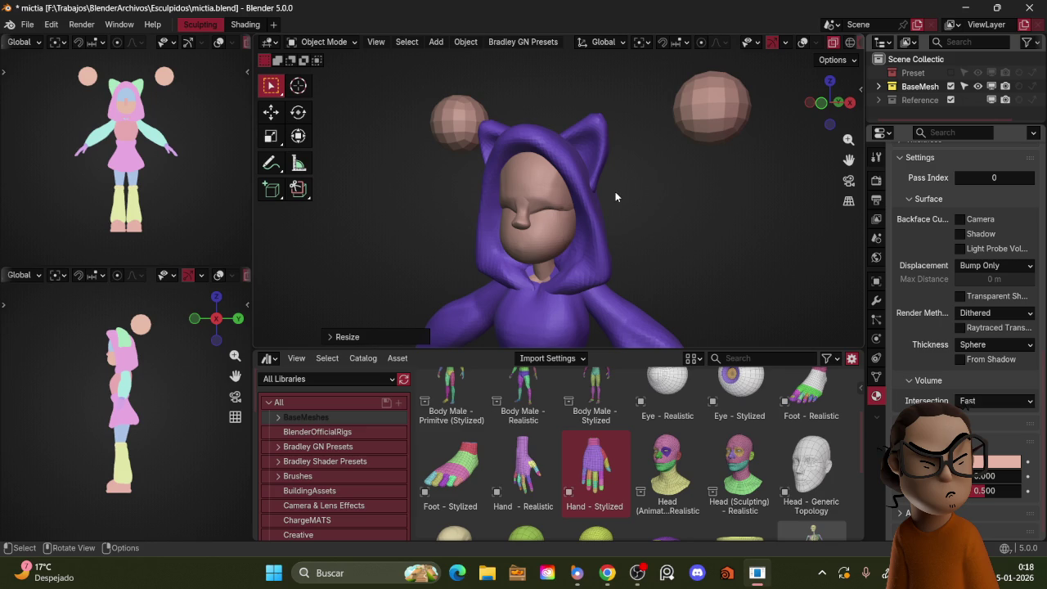
mouse_move(620, 188)
middle_down()
mouse_move(637, 209)
mouse_move(597, 220)
mouse_move(533, 210)
middle_up()
scroll(590, 229, up, 2)
key(z)
click(594, 199)
- Duplicate the head and chin/neck parts into a new collection named 'face'
shift+click(535, 214)
shift+click(552, 255)
scroll(605, 212, down, 2)
key(shift+d)
click(640, 190)
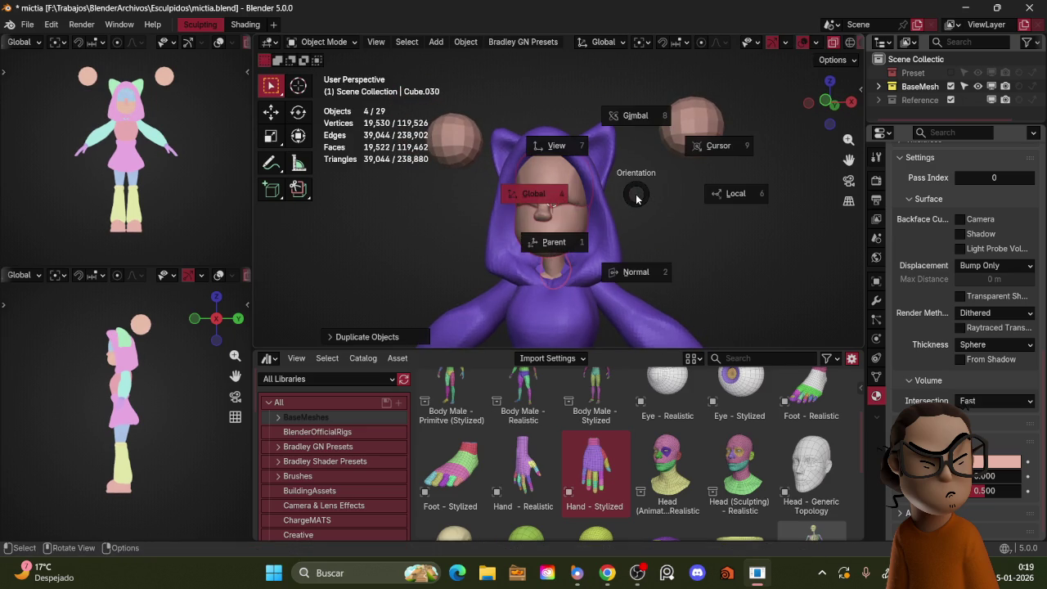
key(m)
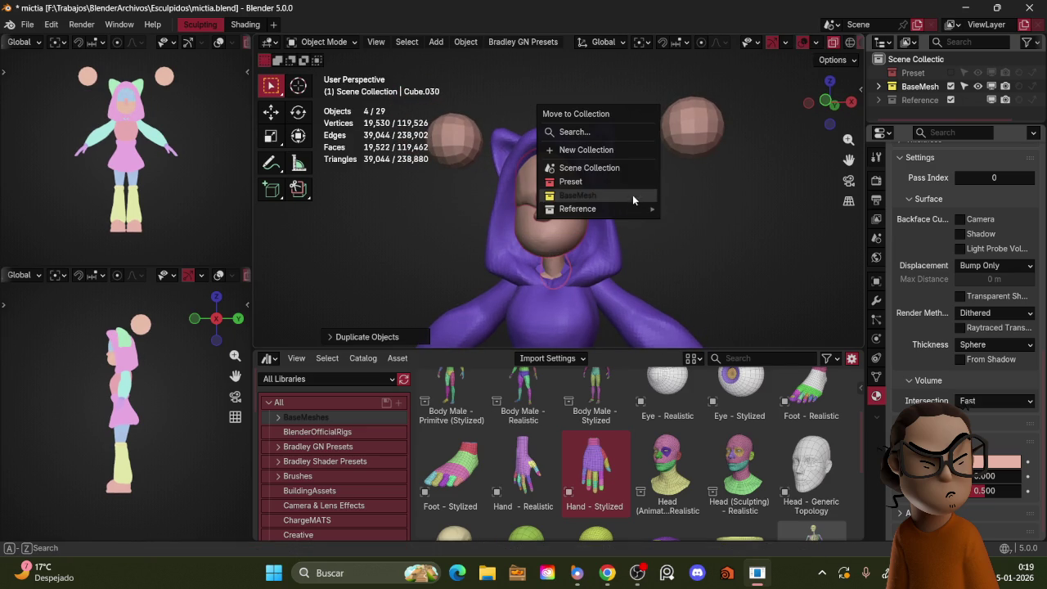
click(624, 149)
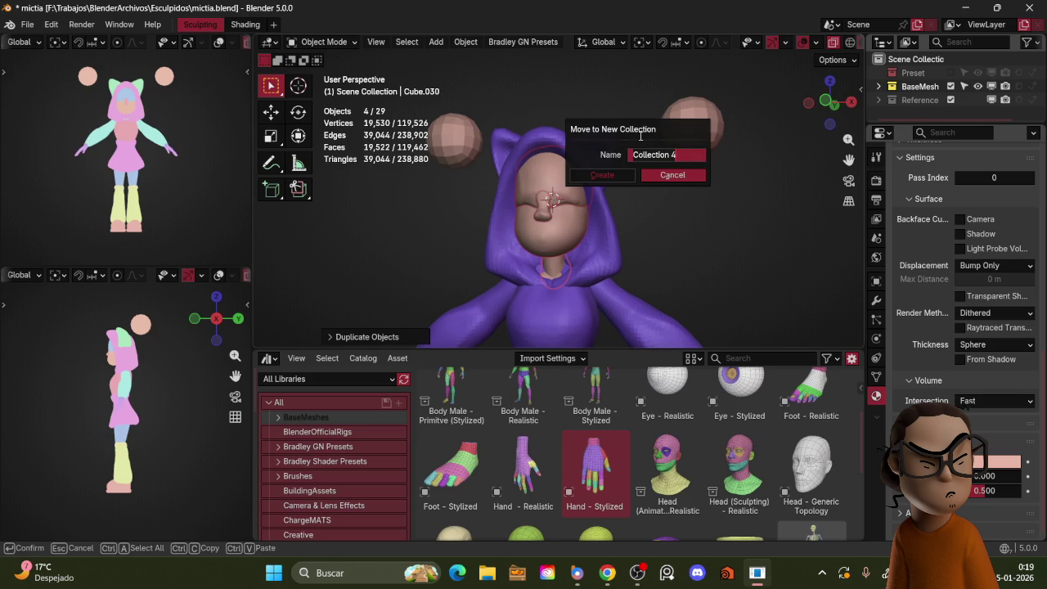
key(BackSpace)
key(Return)
key(Return)
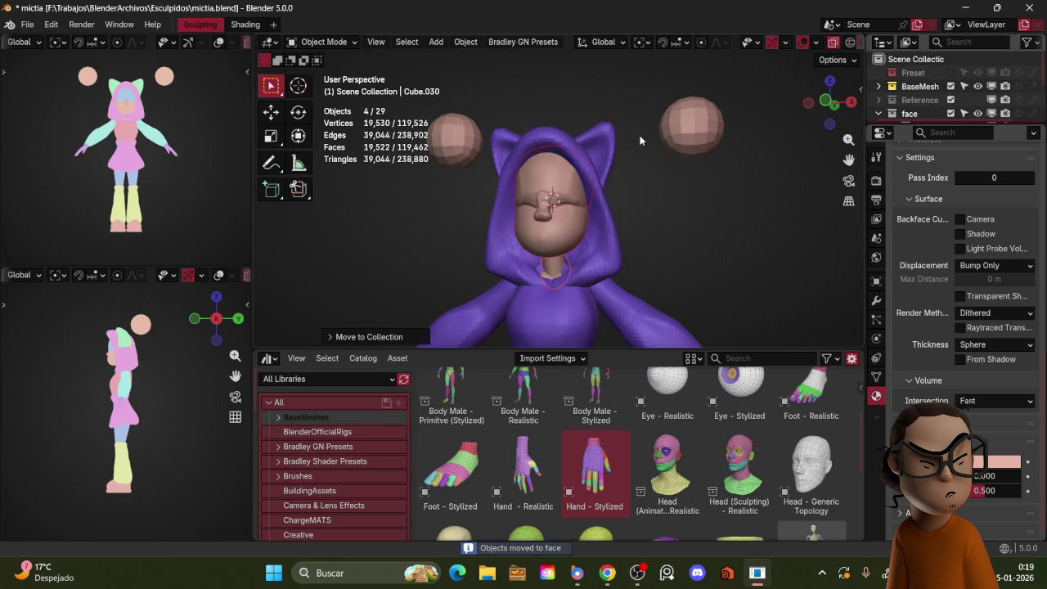
- Isolate the duplicated head parts and select the neck and head, head active
key(KP_Divide)
mouse_move(589, 154)
middle_down()
mouse_move(626, 192)
mouse_move(596, 197)
middle_up()
shift+click(606, 209)
shift+click(590, 146)
shift+click(576, 276)
shift+click(600, 150)
shift+click(600, 150)
shift+click(586, 202)
shift+click(591, 150)
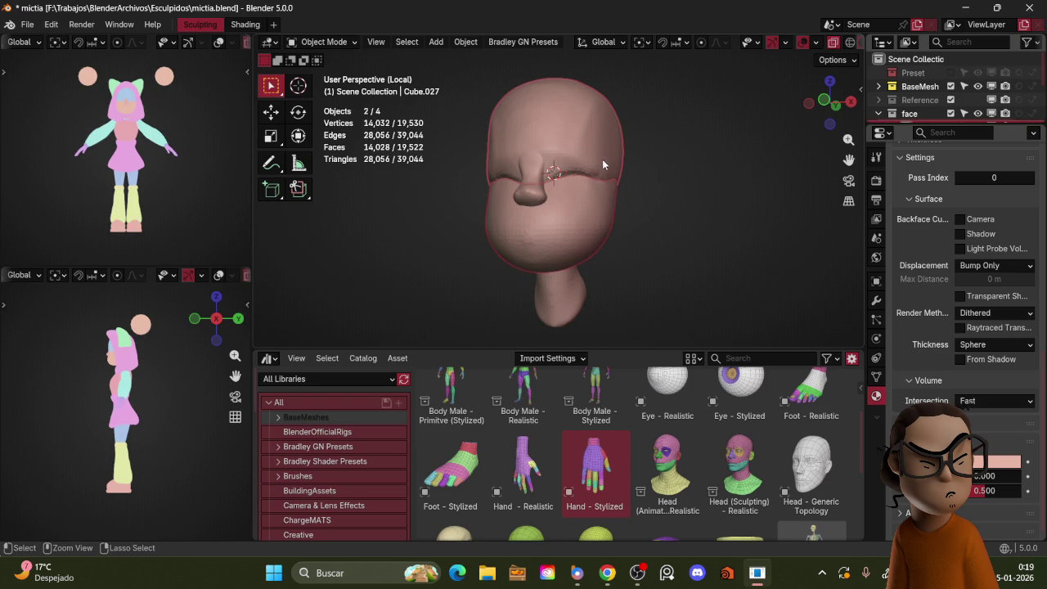
- Hide the other collections and enter Sculpt Mode on the head
key(ctrl+h)
key(Escape)
key(h)
key(ctrl+h)
key(Escape)
middle_drag(664, 125, 641, 152)
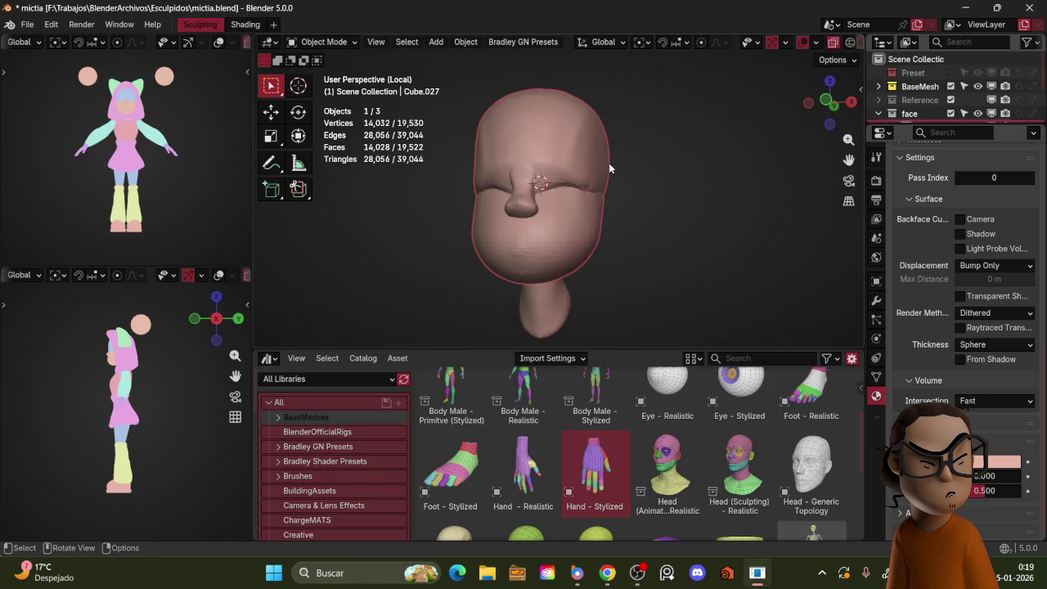
key(ctrl+Tab)
- Remesh the head at a 0.0364 m voxel size and sculpt over the seam
key(r)
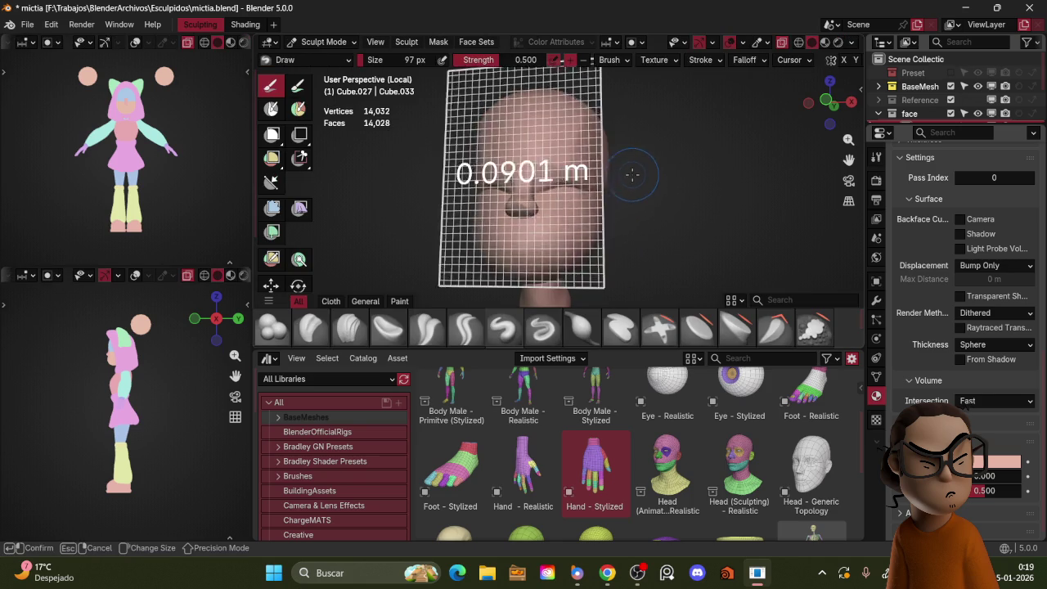
click(668, 144)
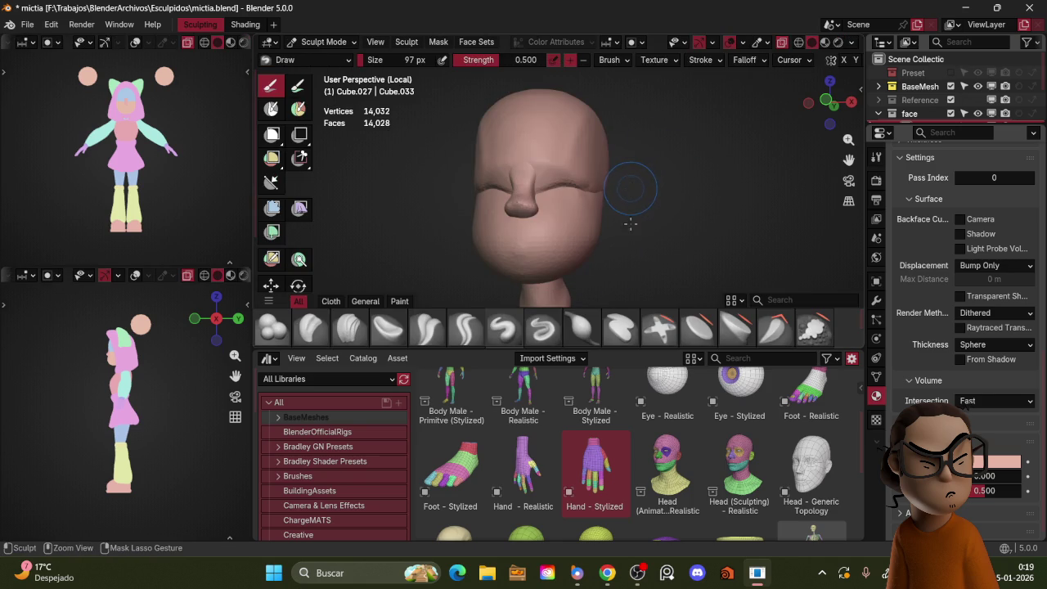
middle_drag(649, 187, 635, 187)
key(r)
click(625, 184)
key(ctrl+r)
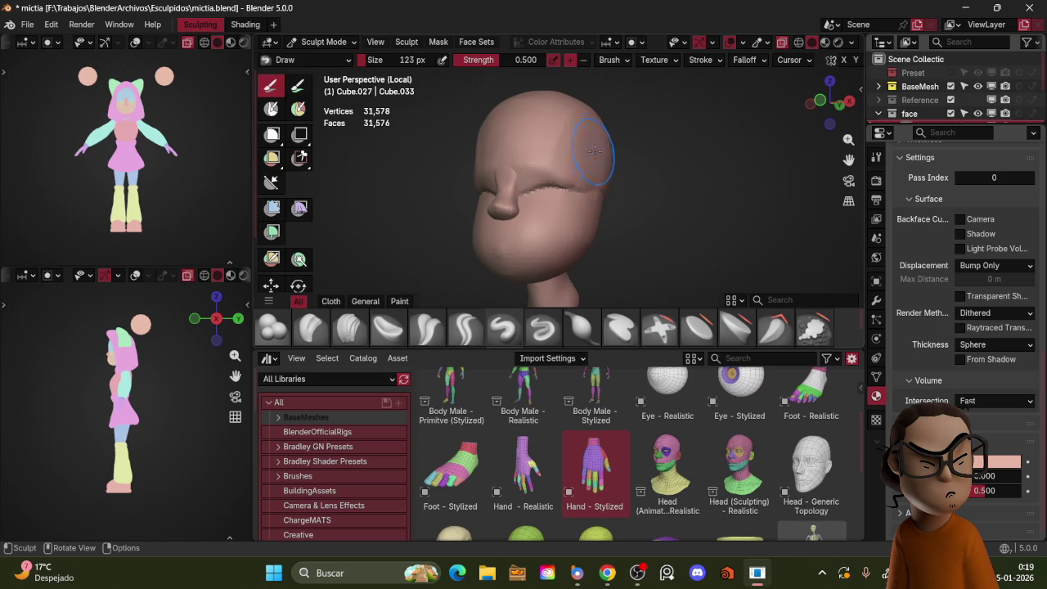
drag(593, 157, 592, 166)
- Join the face and head into one mesh in Object Mode, then resume sculpting
mouse_move(584, 210)
middle_down()
mouse_move(562, 220)
mouse_move(583, 158)
middle_up()
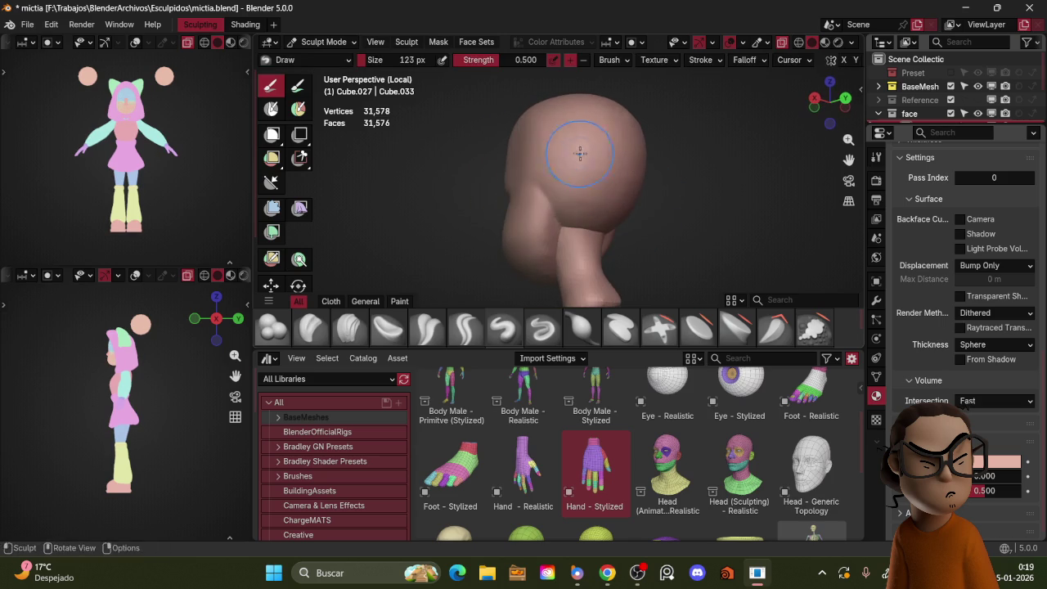
scroll(564, 274, down, 3)
mouse_move(580, 166)
middle_down()
mouse_move(624, 180)
mouse_move(553, 170)
mouse_move(589, 93)
mouse_move(602, 154)
mouse_move(642, 155)
mouse_move(605, 168)
mouse_move(564, 204)
middle_up()
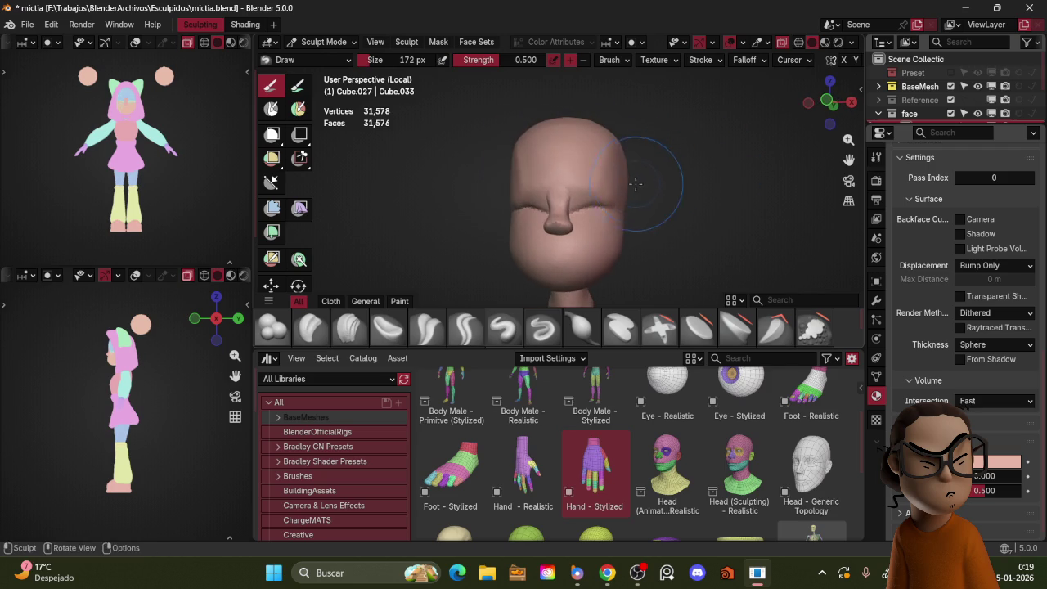
key(ctrl+Tab)
shift+click(564, 205)
key(ctrl+j)
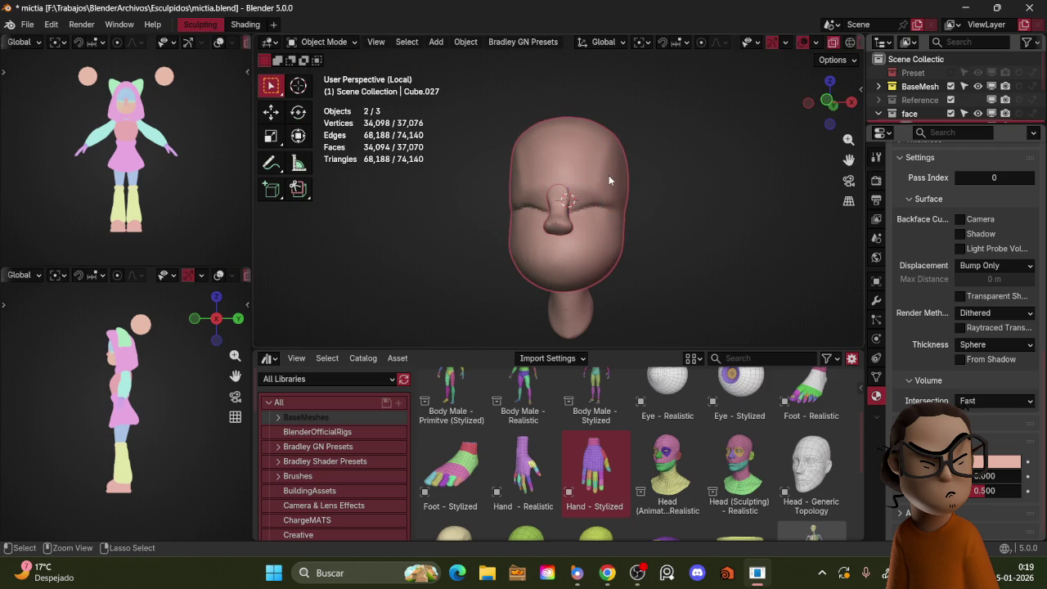
key(ctrl+Tab)
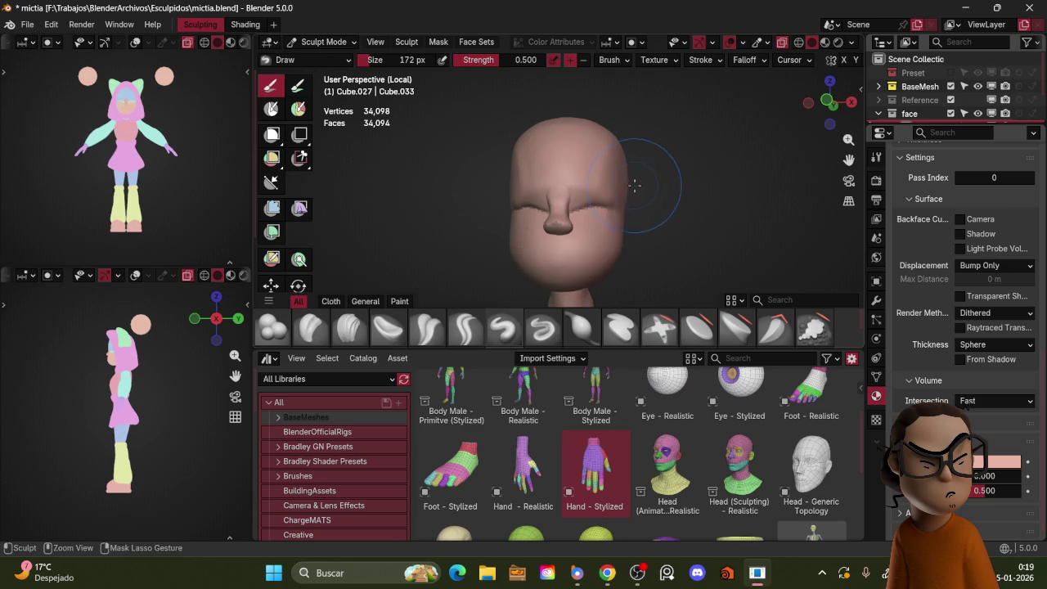
- Reselect the head mesh and return to Sculpt Mode with a smaller voxel size
key(ctrl+Tab)
shift+click(582, 208)
shift+click(615, 186)
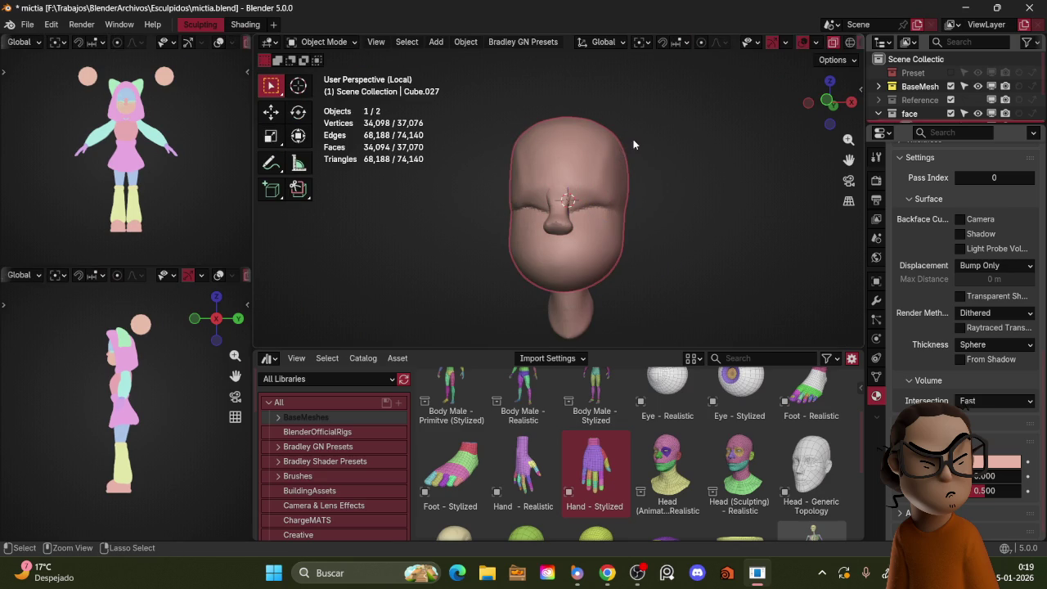
key(ctrl+Tab)
key(shift+r)
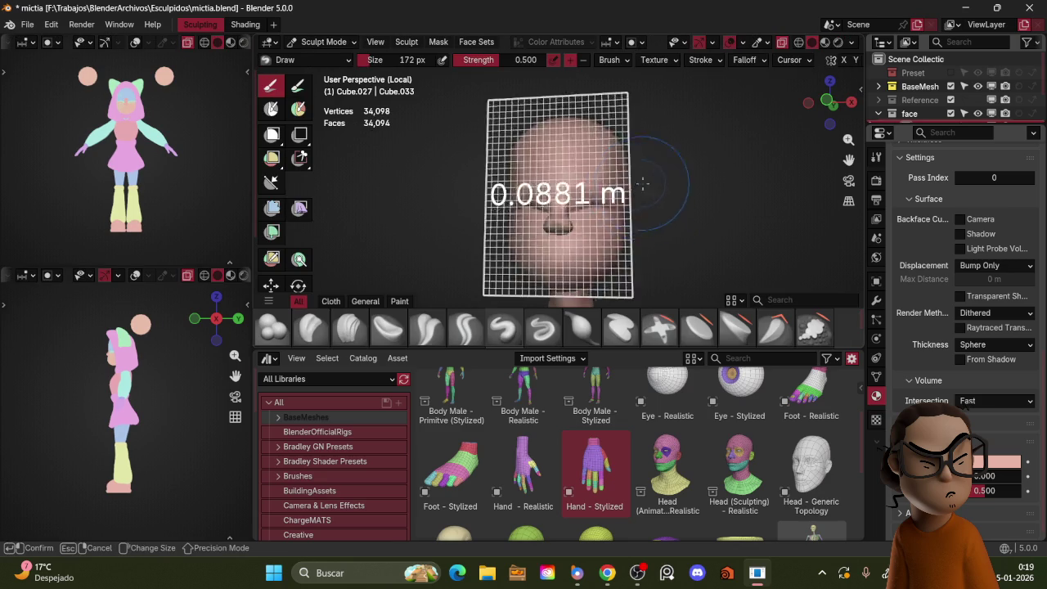
click(683, 138)
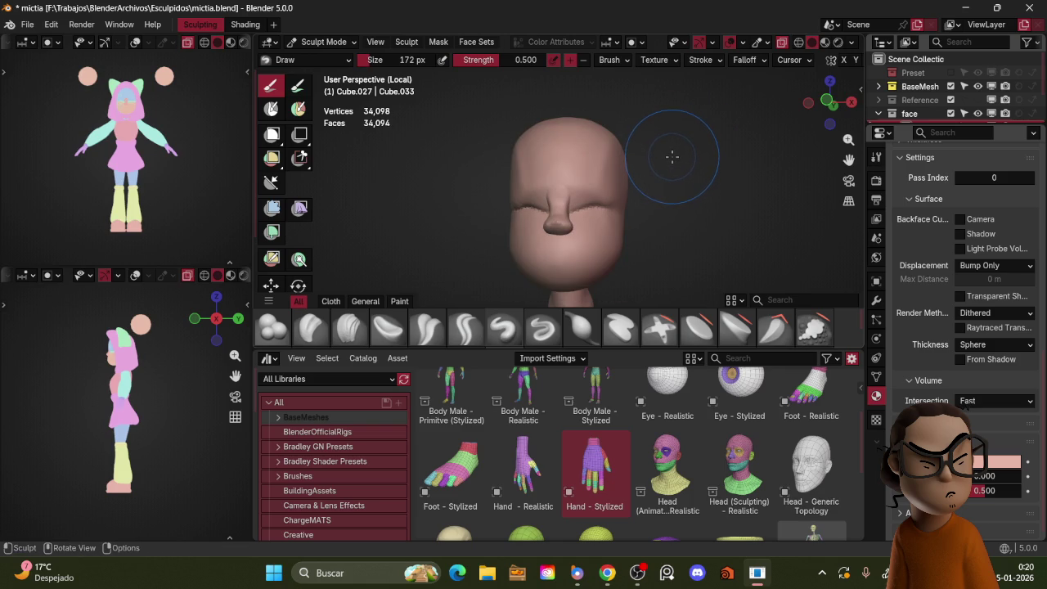
- Voxel remesh the head at about 0.0258 m and check it from three-quarter and front views
key(r)
click(679, 152)
key(ctrl+r)
middle_drag(676, 166, 561, 246)
mouse_move(596, 214)
middle_down()
mouse_move(606, 187)
mouse_move(536, 163)
mouse_move(536, 256)
middle_up()
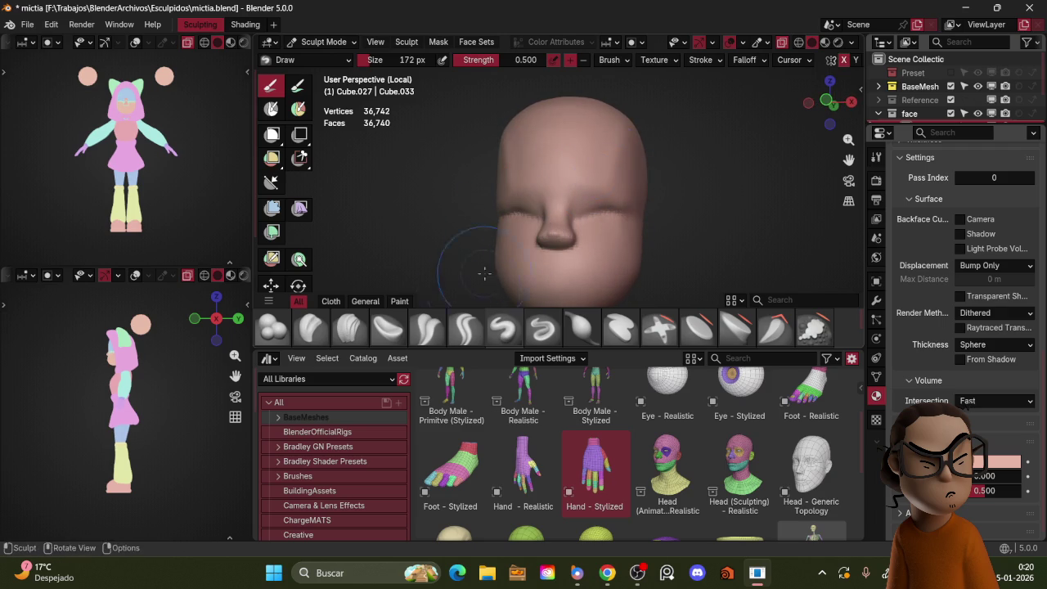
key(shift+c)
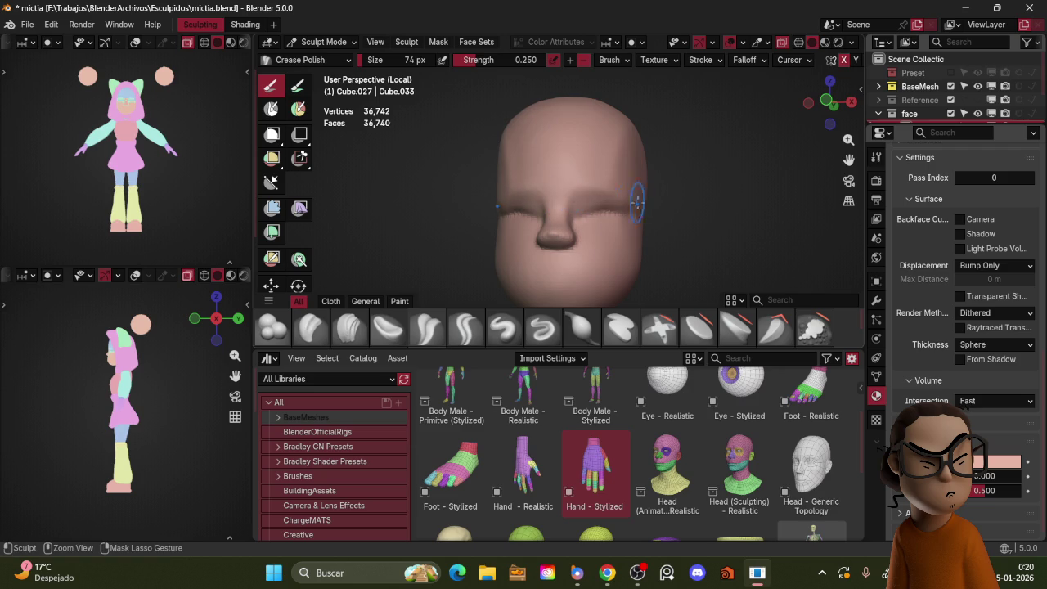
- Crease the lips with a 48 px Crease Polish brush, undoing the too-deep stroke
mouse_move(662, 193)
middle_down()
mouse_move(564, 188)
mouse_move(591, 205)
mouse_move(594, 193)
middle_up()
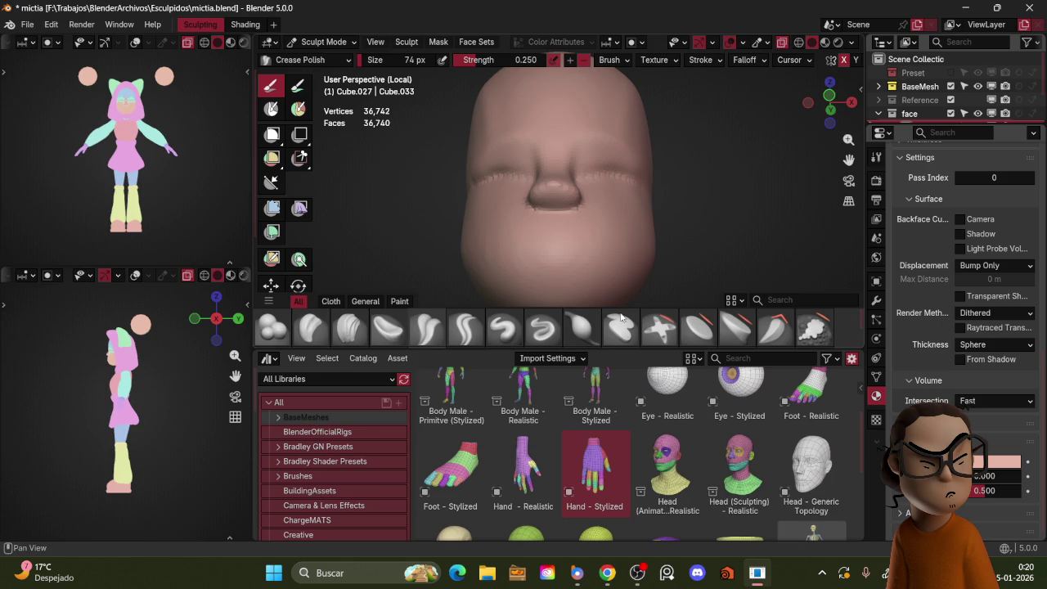
middle_drag(649, 174, 654, 180)
key(f)
click(552, 246)
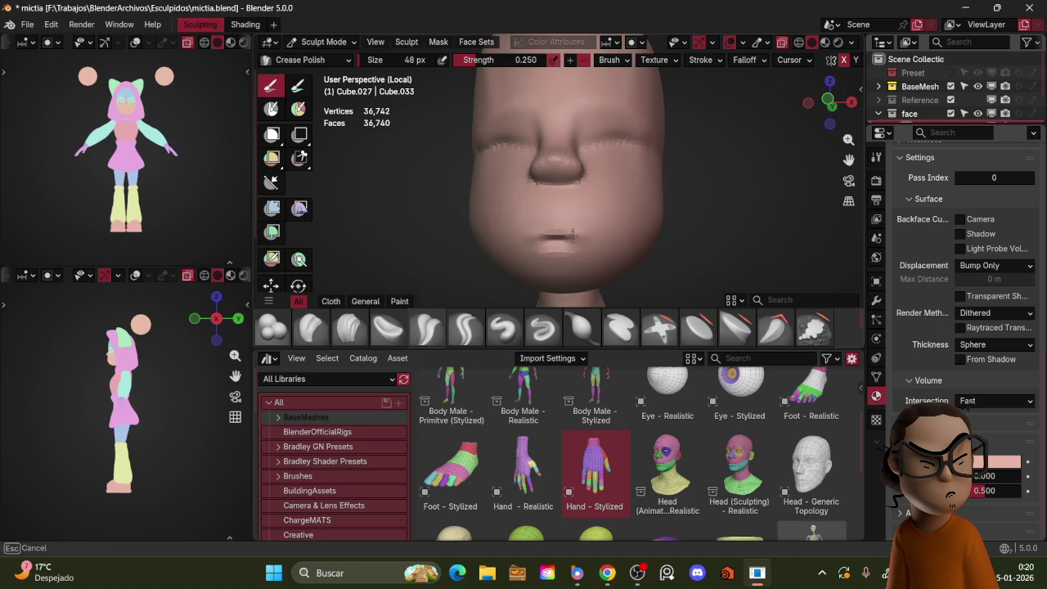
drag(582, 235, 581, 232)
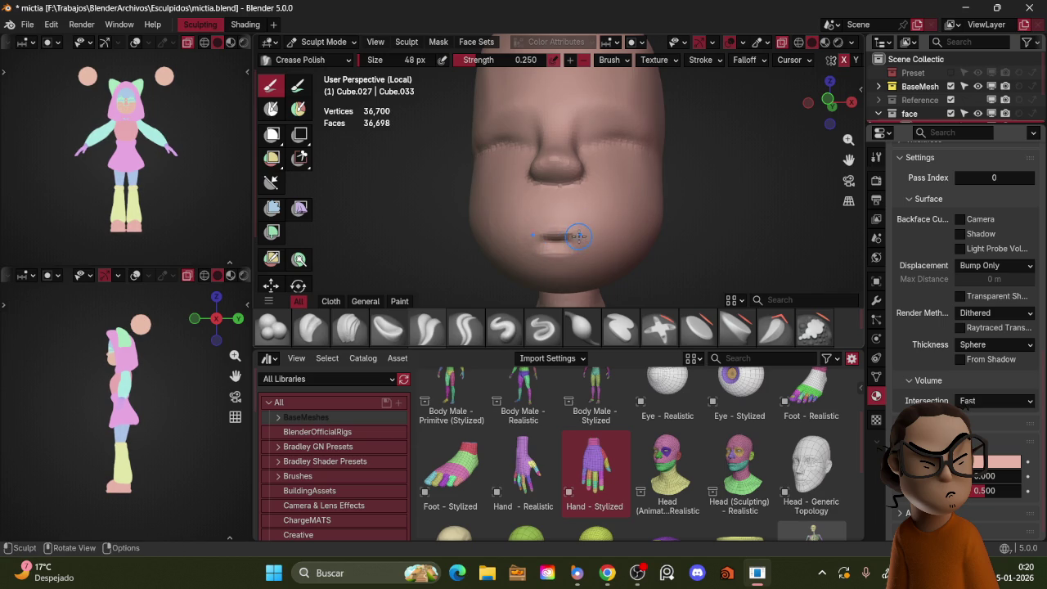
ctrl+drag(557, 240, 570, 237)
key(ctrl+z)
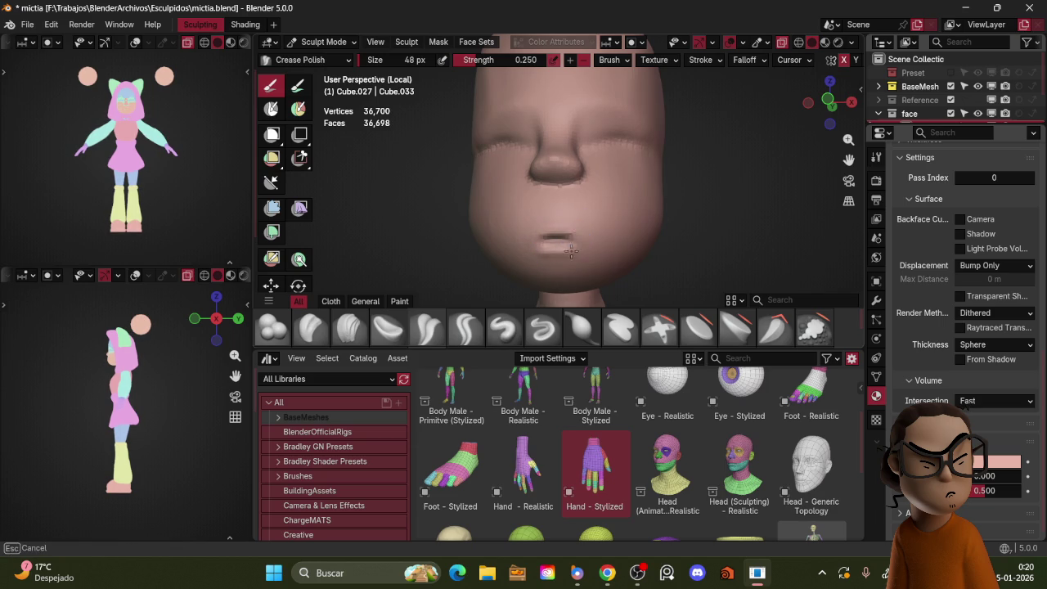
click(410, 331)
mouse_move(621, 204)
middle_down()
mouse_move(657, 204)
mouse_move(646, 206)
middle_up()
- Shrink the brush to 16 px and crease along the lips with Crease Polish from side and front
key(f)
click(587, 226)
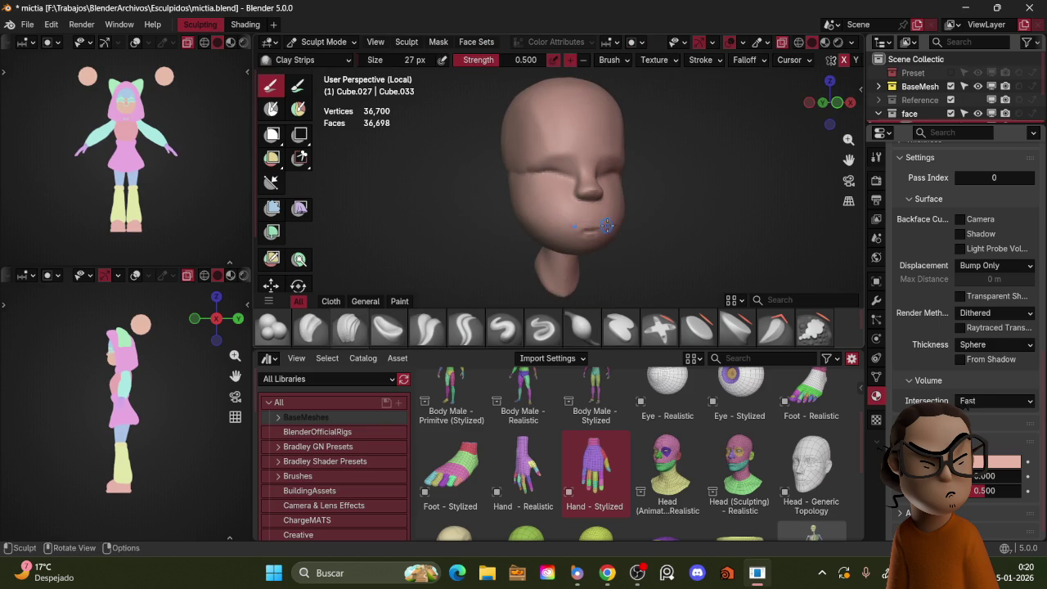
key(f)
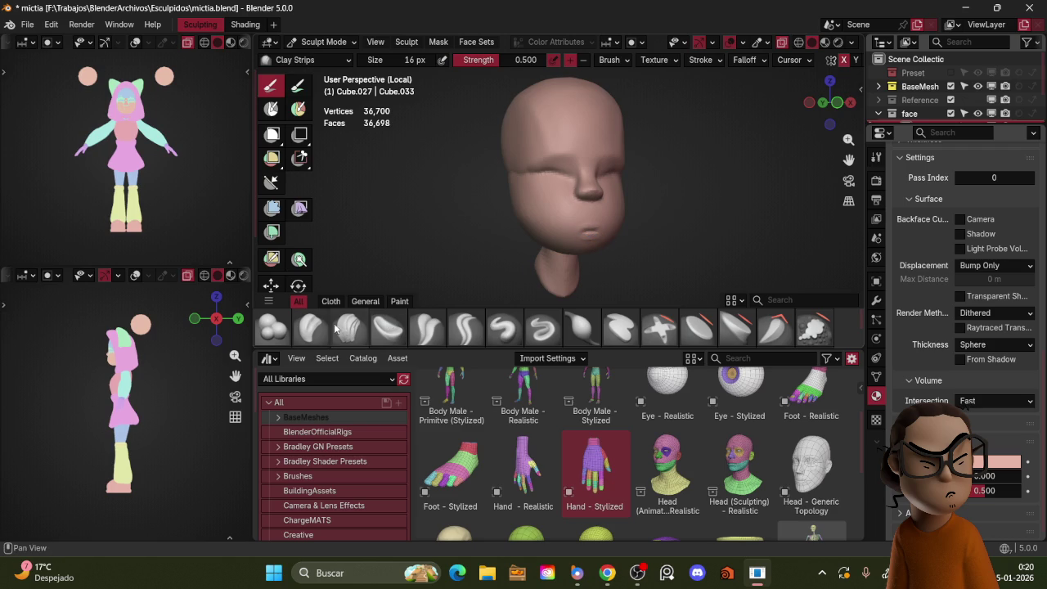
click(458, 327)
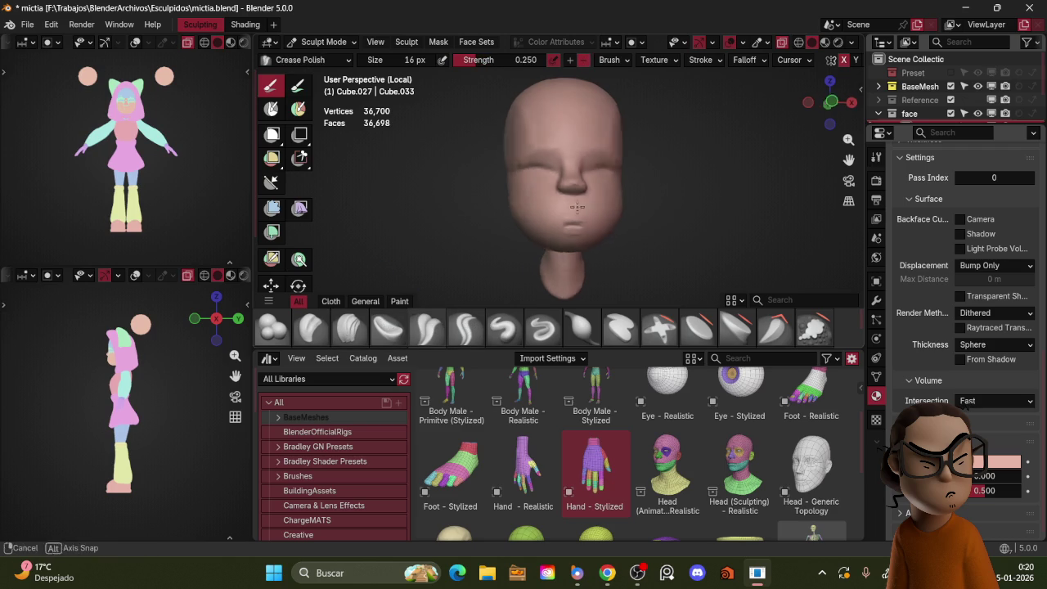
middle_drag(565, 213, 509, 232)
drag(523, 235, 529, 229)
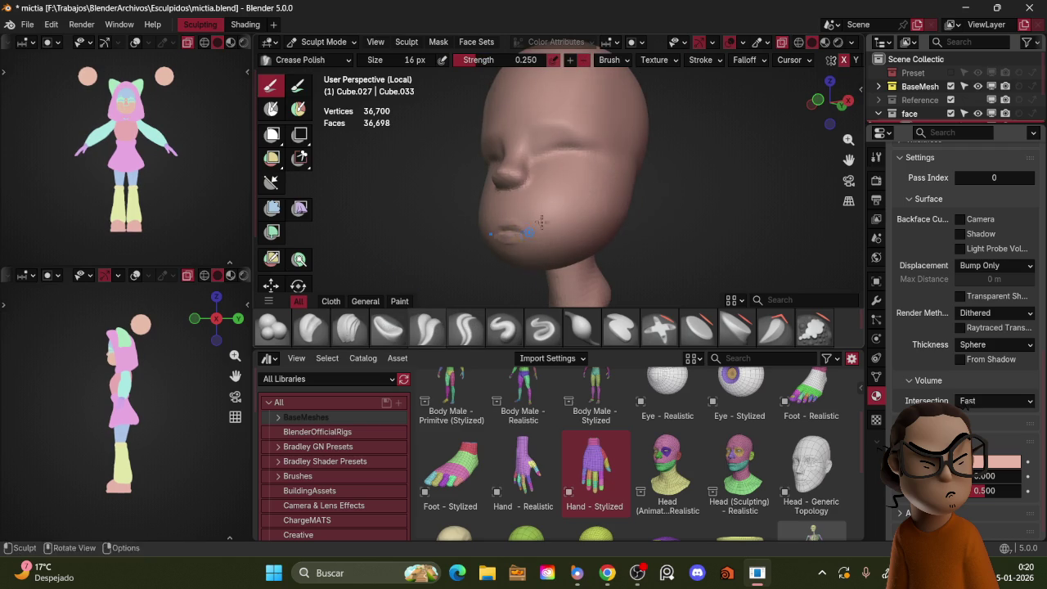
middle_drag(535, 225, 585, 242)
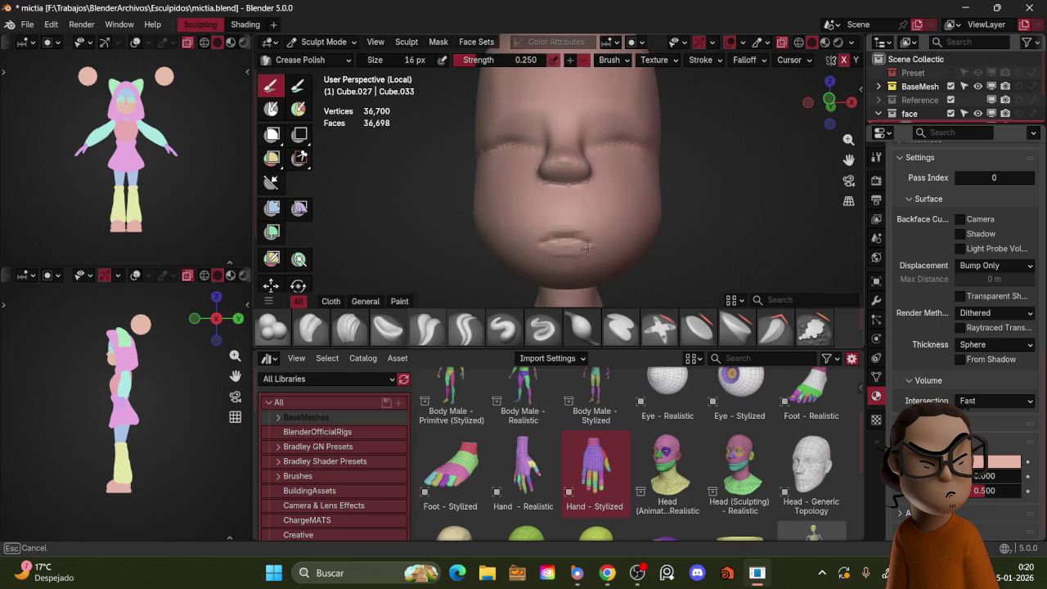
drag(567, 232, 587, 240)
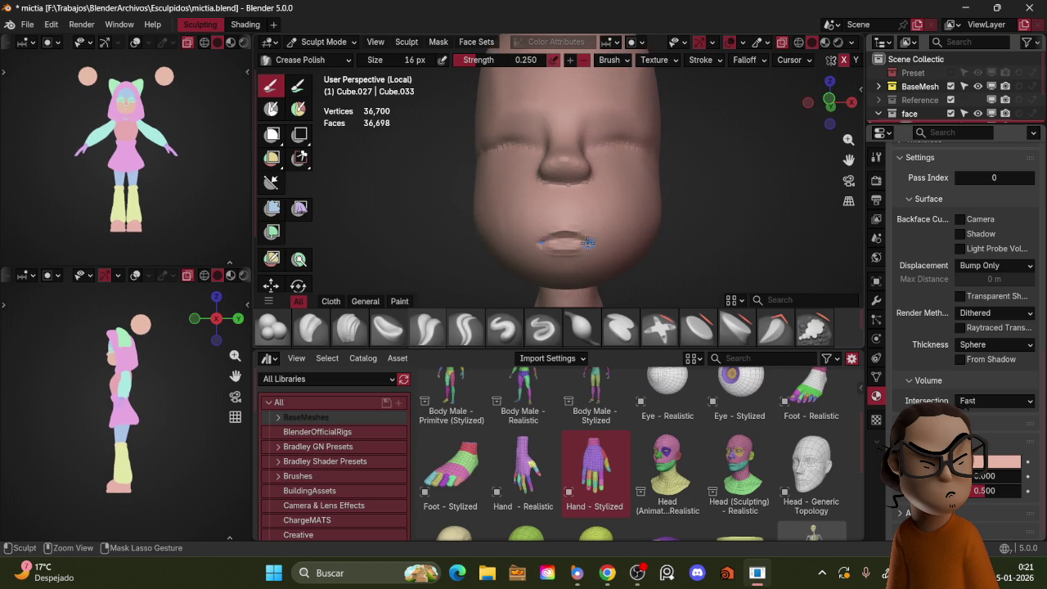
- Lengthen the lip crease with a 38 px brush, then shrink it to 22 px and view from front
mouse_move(544, 244)
middle_down()
mouse_move(573, 220)
mouse_move(548, 241)
middle_up()
key(f)
drag(549, 242, 512, 243)
middle_drag(549, 243, 507, 243)
drag(507, 243, 561, 238)
key(f)
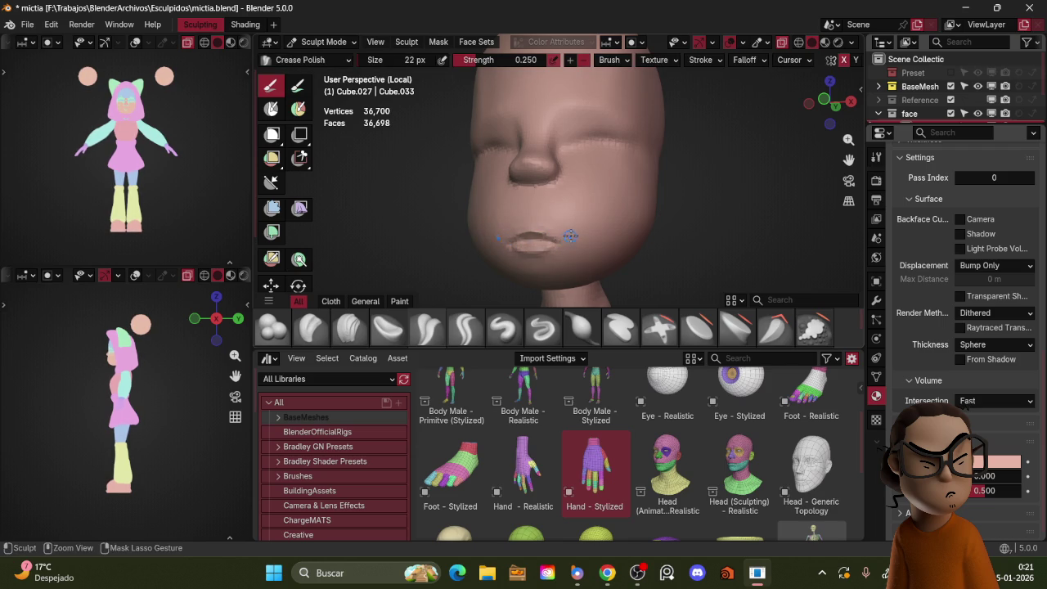
click(560, 248)
middle_drag(560, 249, 593, 232)
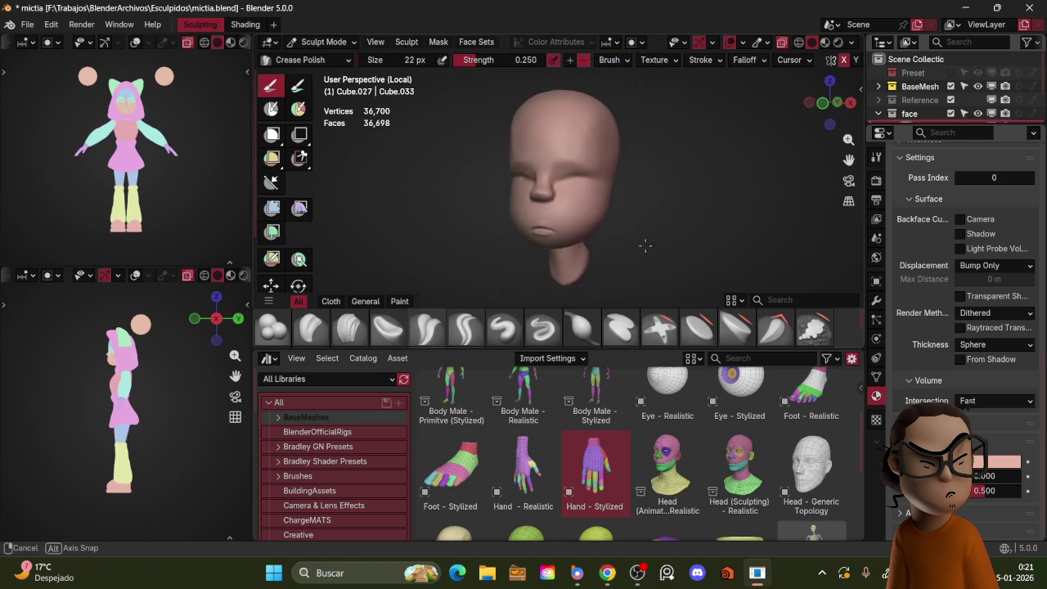
key(KP_1)
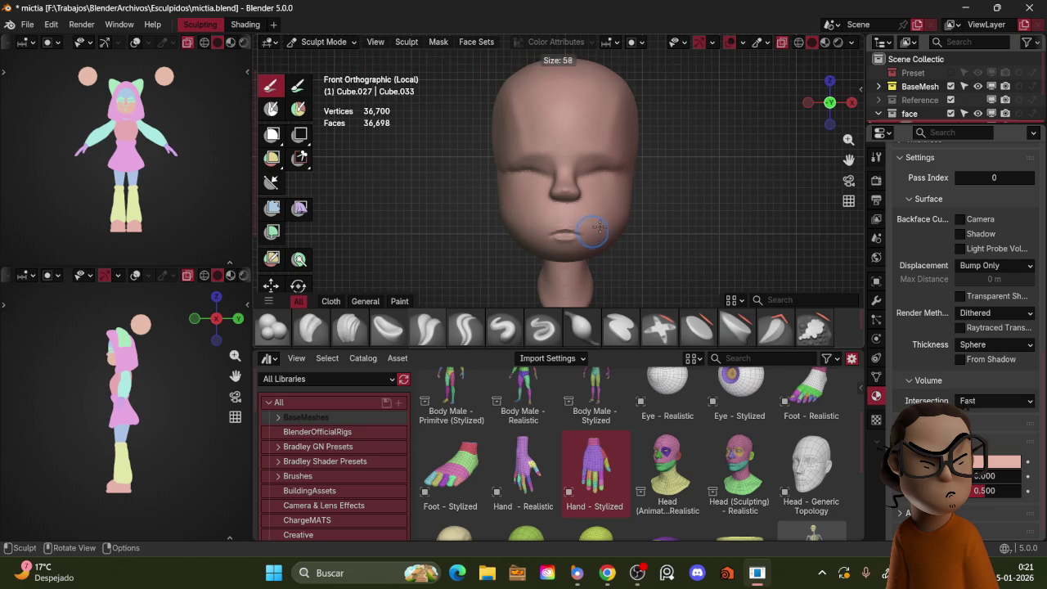
- Reshape the lower lip and mouth with the Grab brush at 53 px
click(587, 232)
drag(571, 228, 584, 230)
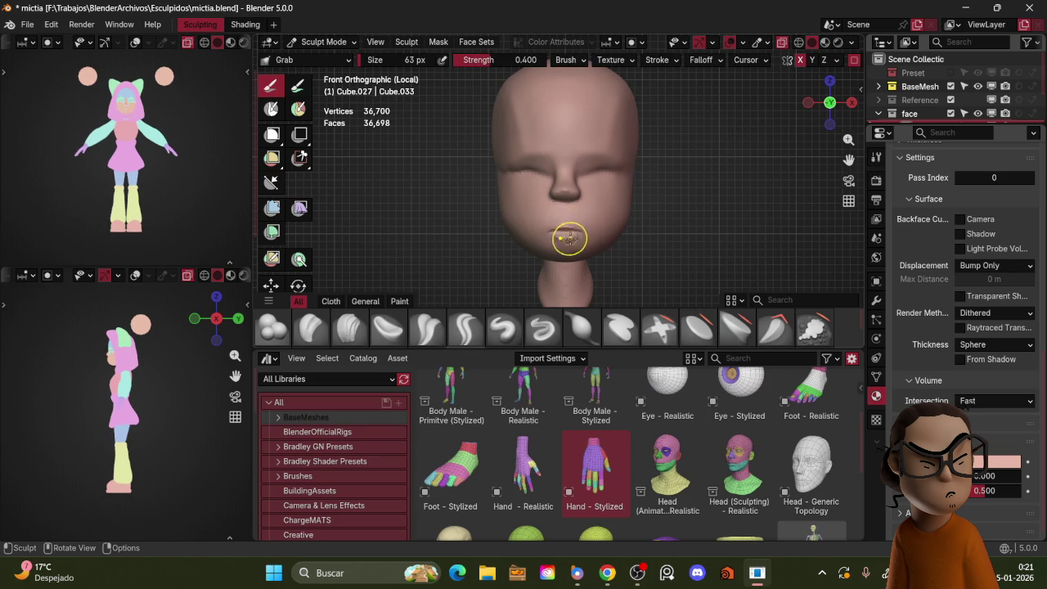
key(f)
click(594, 222)
drag(591, 232, 571, 238)
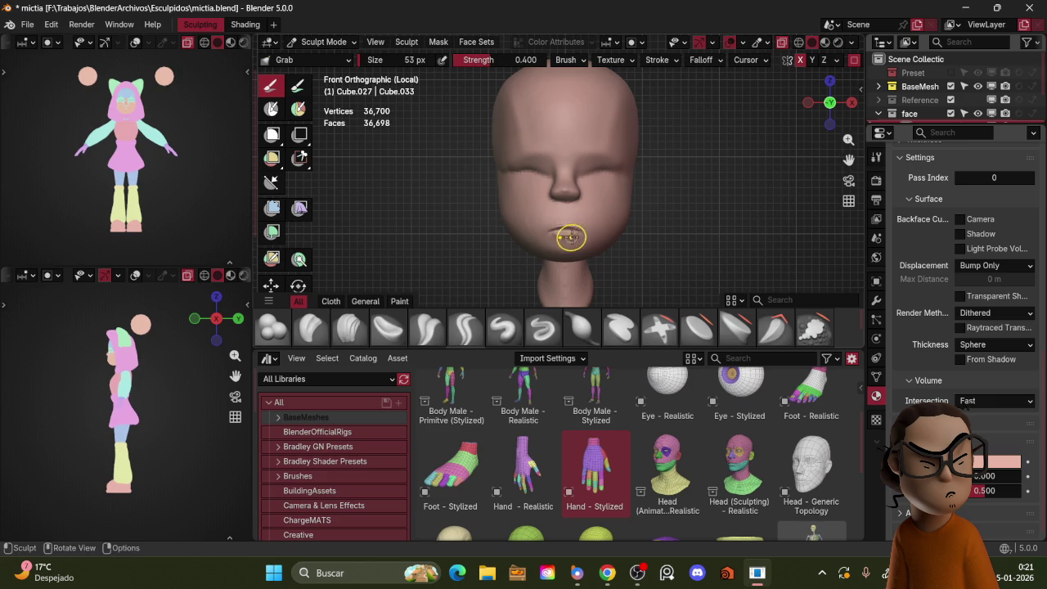
mouse_move(567, 241)
middle_down()
mouse_move(578, 208)
mouse_move(668, 231)
mouse_move(695, 224)
mouse_move(597, 173)
mouse_move(713, 90)
middle_up()
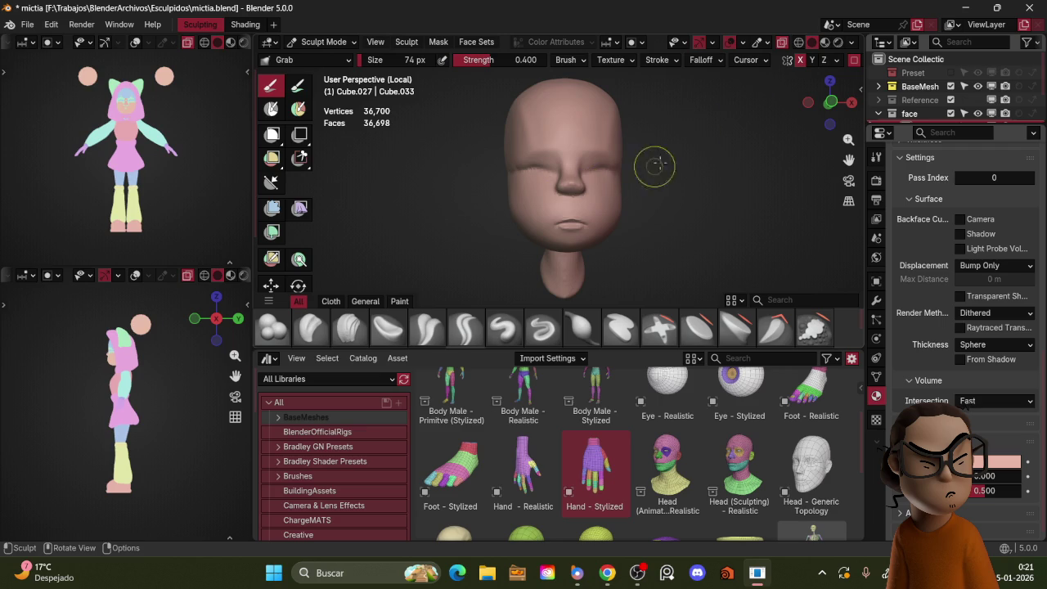
- Symmetrize the sculpt from -X to +X and orbit around the head to inspect both halves
click(836, 61)
click(820, 301)
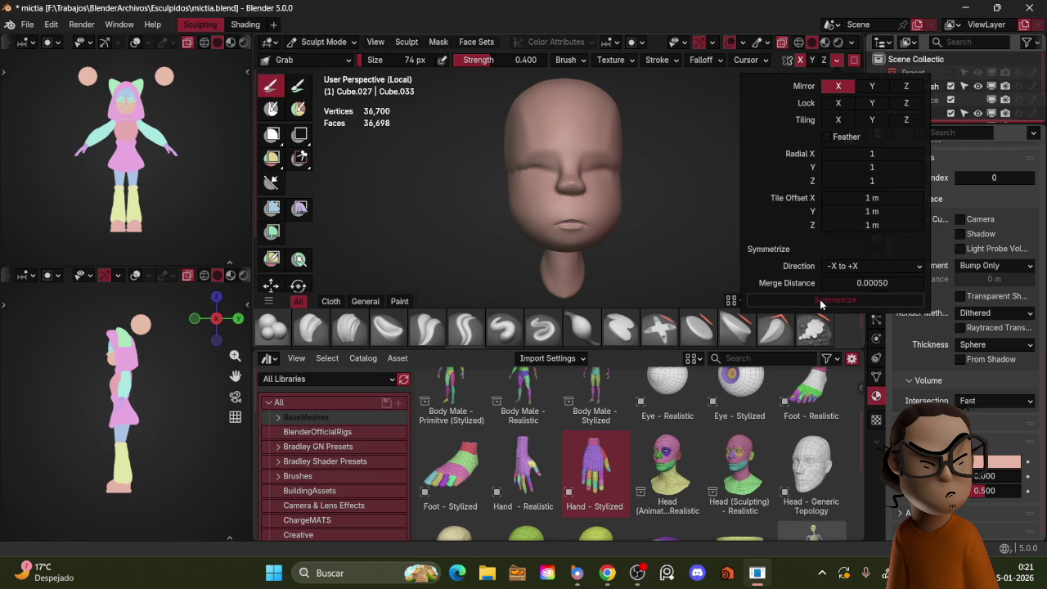
middle_drag(683, 159, 589, 160)
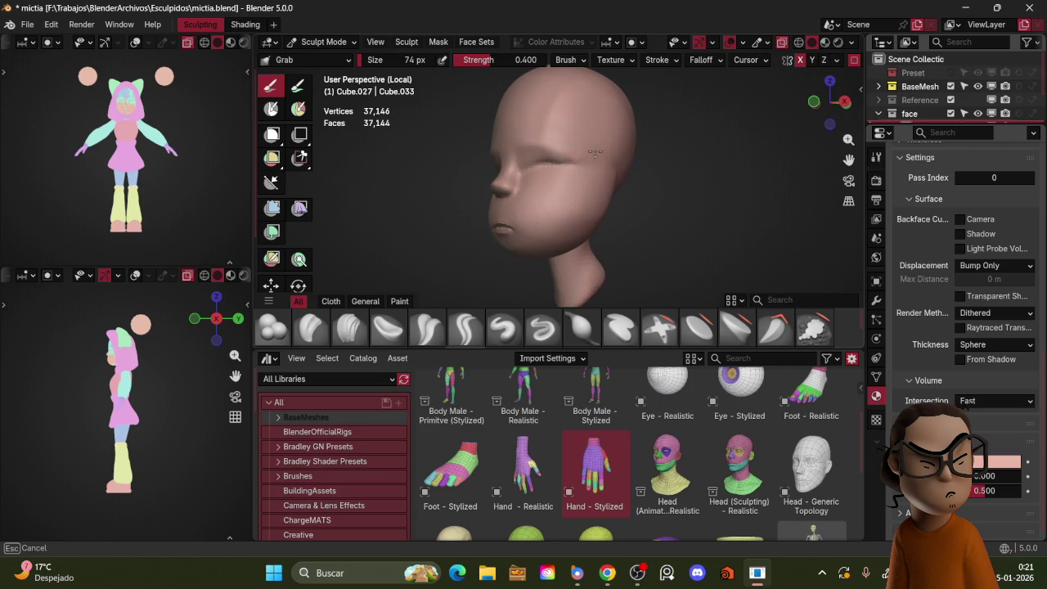
scroll(605, 155, down, 2)
middle_drag(627, 171, 628, 175)
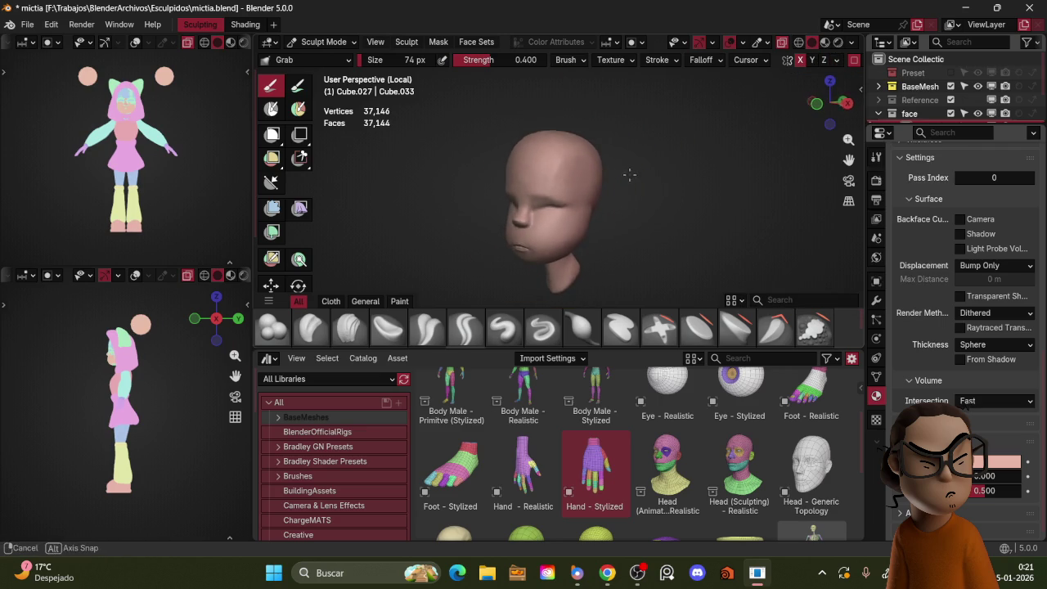
middle_drag(580, 151, 631, 152)
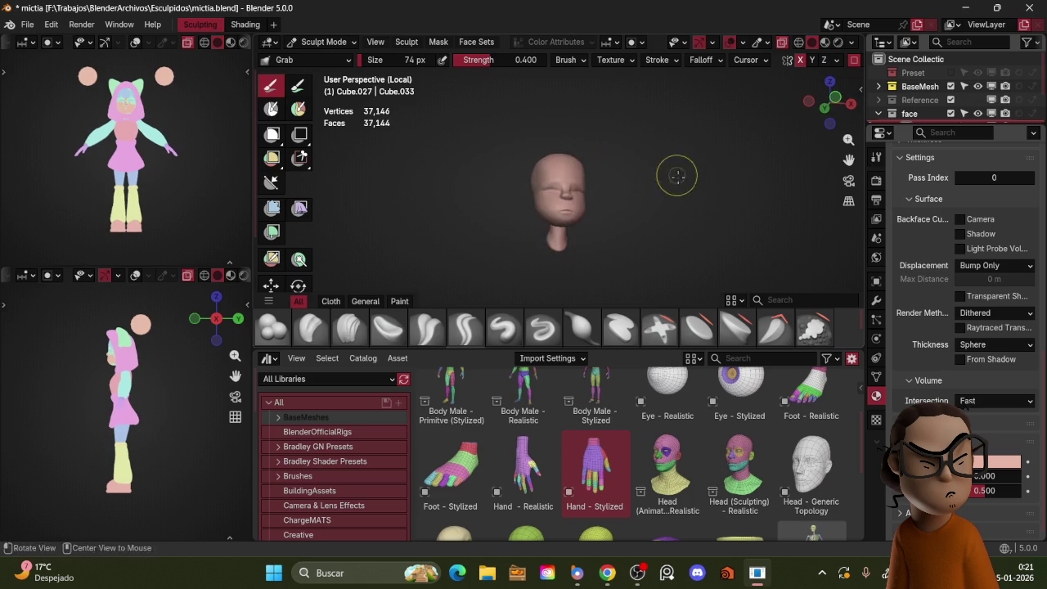
mouse_move(624, 180)
middle_down()
mouse_move(589, 166)
mouse_move(594, 156)
middle_up()
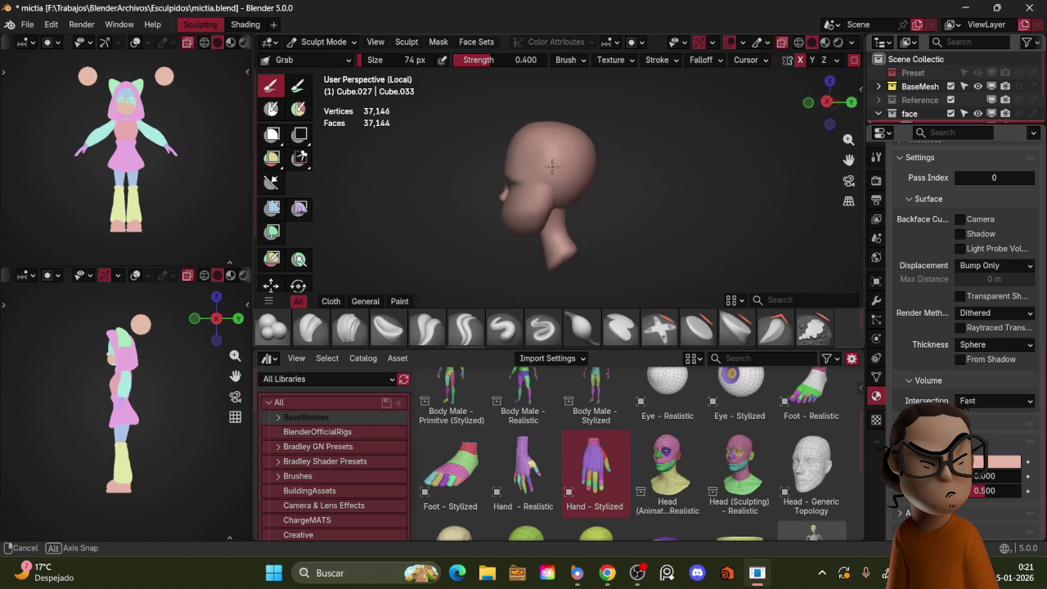
scroll(573, 164, up, 3)
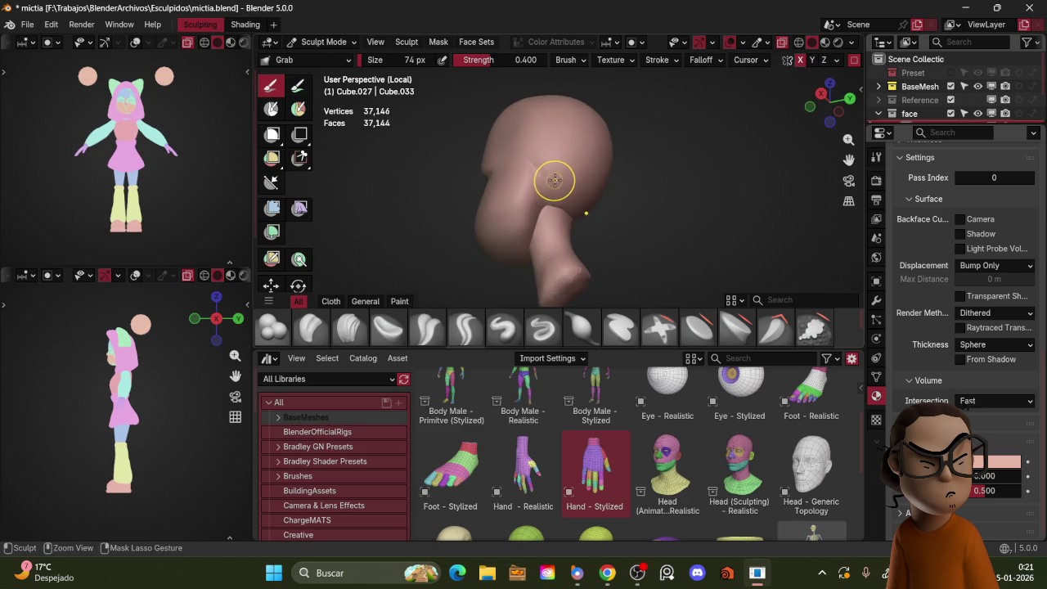
mouse_move(544, 187)
middle_down()
mouse_move(575, 199)
mouse_move(587, 184)
middle_up()
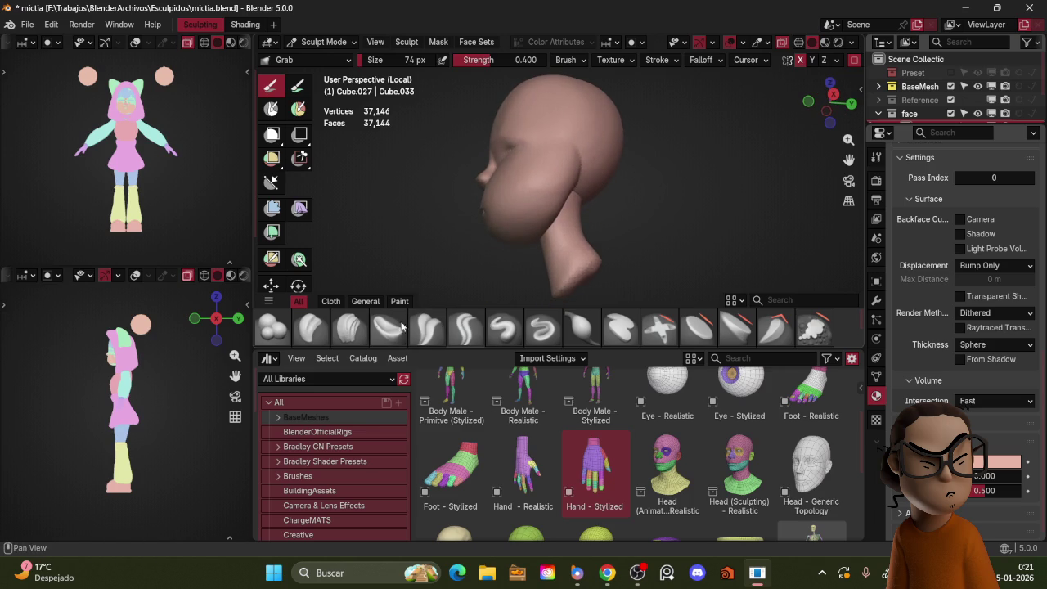
key(shift+c)
- Resize Crease Polish to 83 px, switch to Grab, and exit local view to reveal the hood
key(f)
mouse_move(575, 179)
middle_down()
mouse_move(553, 147)
mouse_move(614, 175)
middle_up()
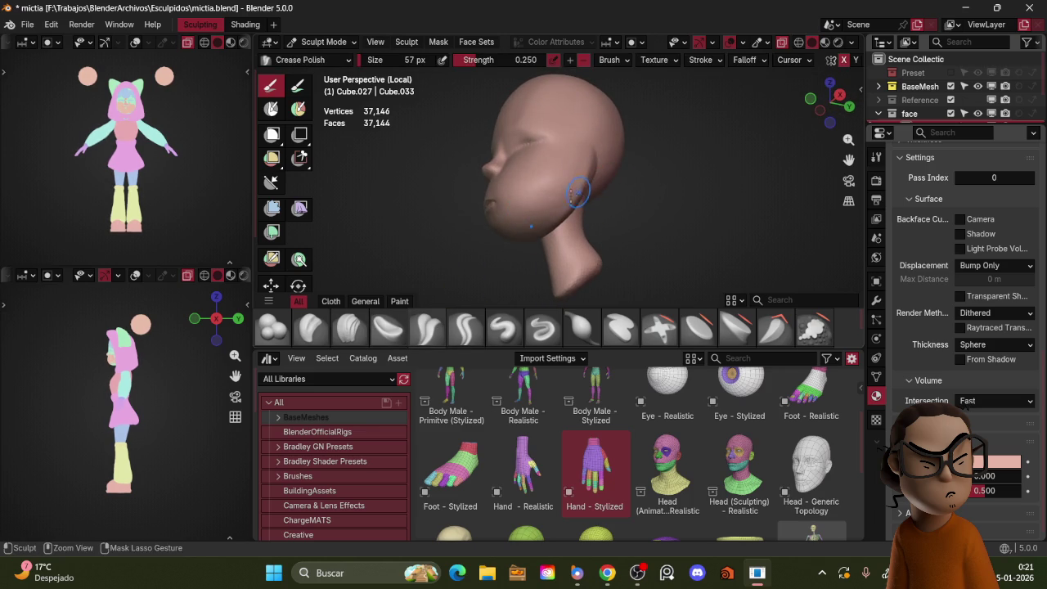
key(f)
mouse_move(565, 219)
middle_down()
mouse_move(551, 187)
mouse_move(581, 189)
middle_up()
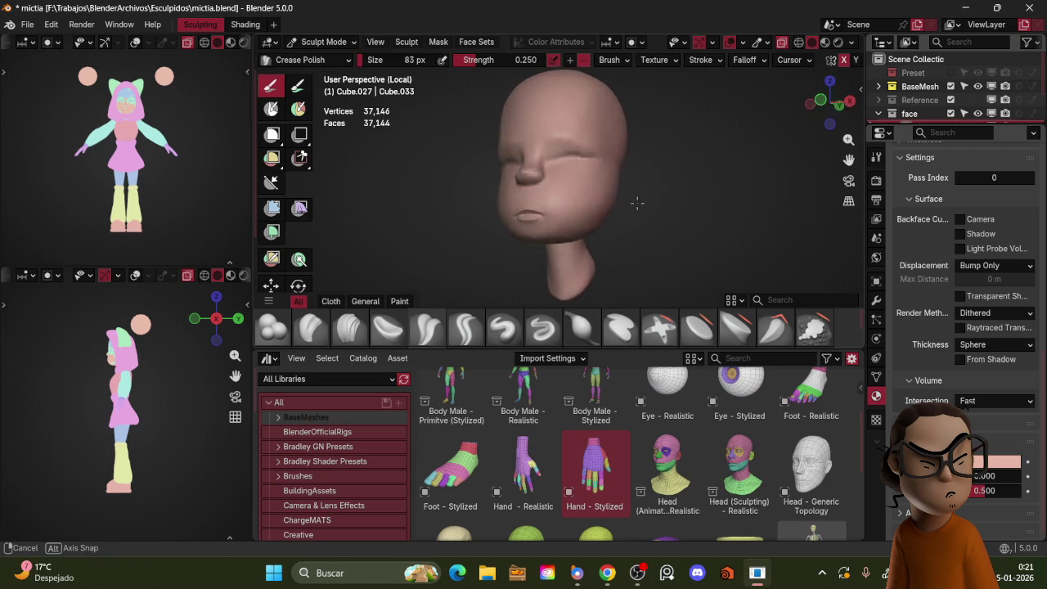
middle_drag(581, 189, 532, 233)
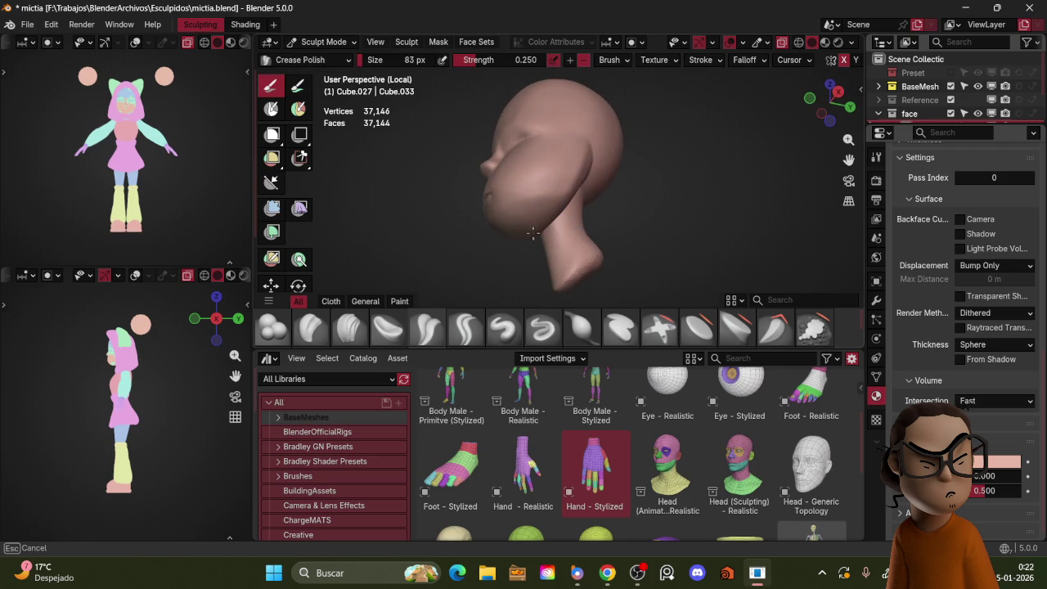
alt+middle_drag(590, 198, 601, 221)
key(g)
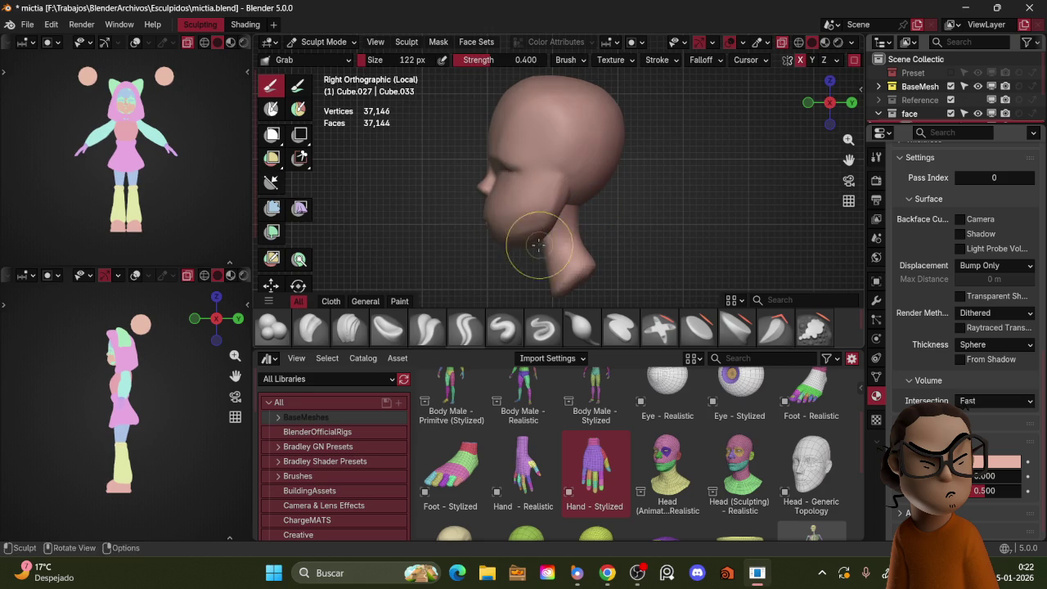
mouse_move(574, 219)
middle_down()
mouse_move(587, 208)
mouse_move(531, 180)
mouse_move(673, 203)
mouse_move(627, 201)
mouse_move(615, 188)
middle_up()
key(KP_Divide)
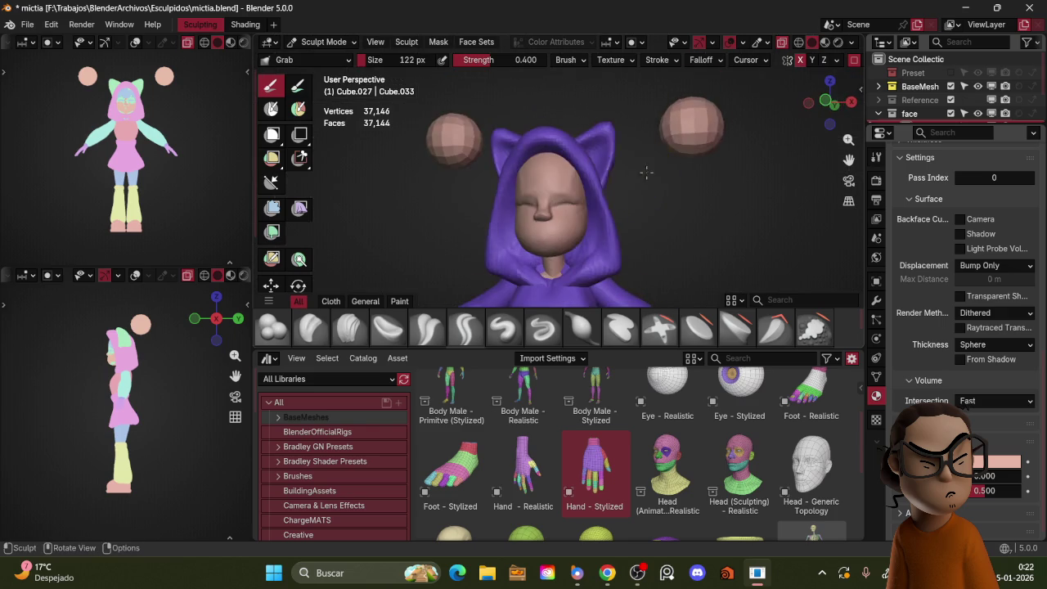
- Switch to Object Mode and hide the lower face piece and another overlapping face piece
key(ctrl+Tab)
click(572, 169)
click(595, 230)
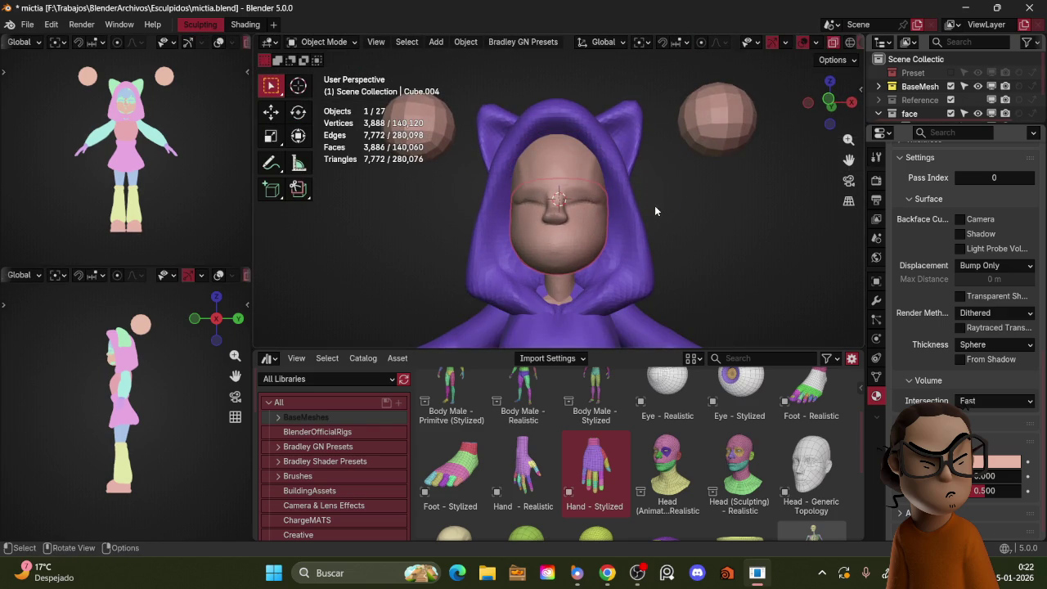
key(h)
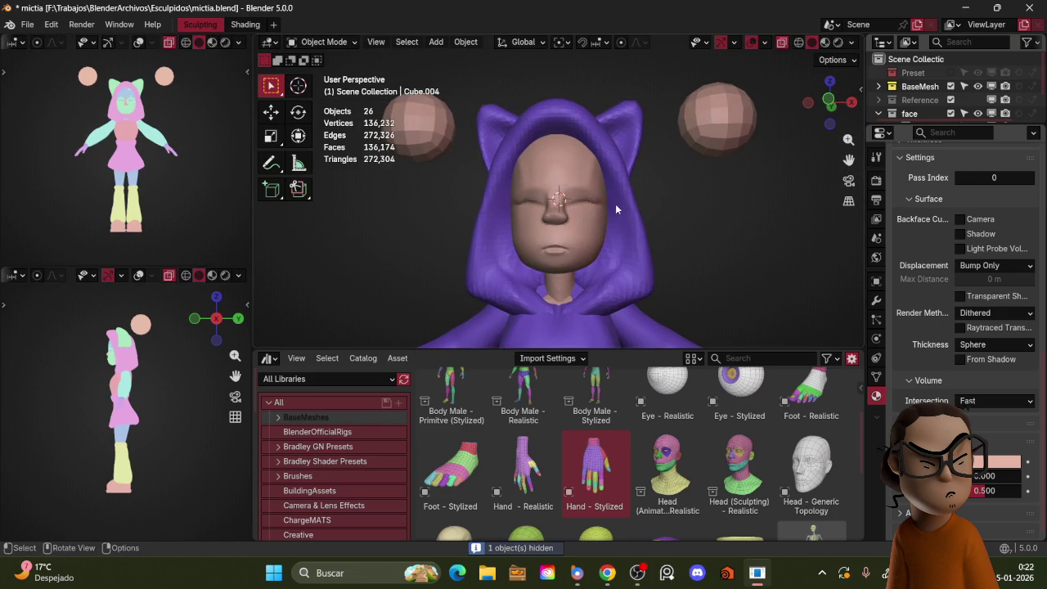
click(600, 174)
key(h)
click(593, 188)
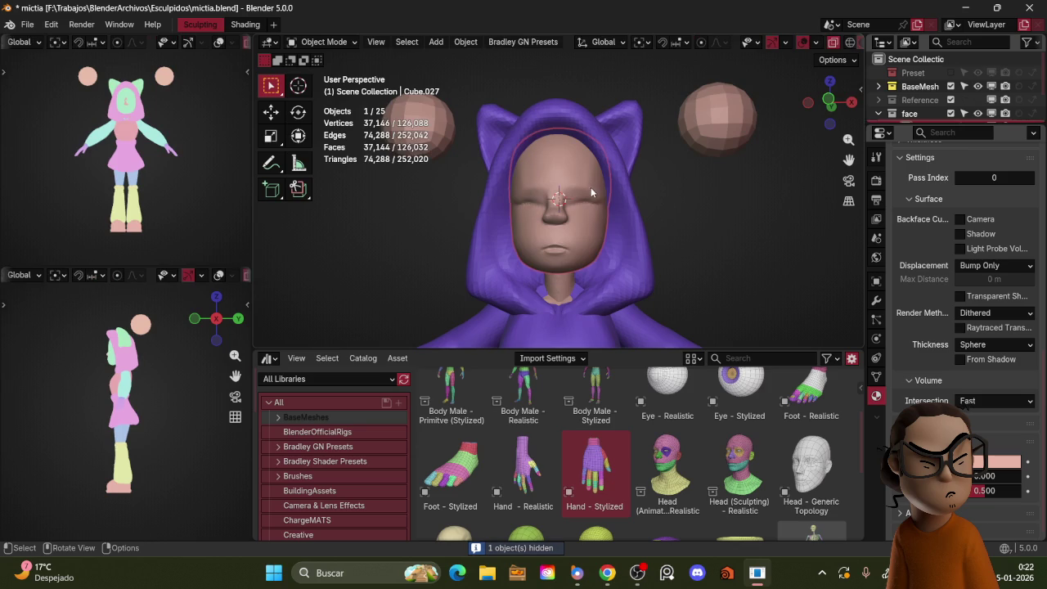
click(561, 218)
- Hide the last overlapping piece, isolate the head with the second Cube, and resume sculpting it
key(h)
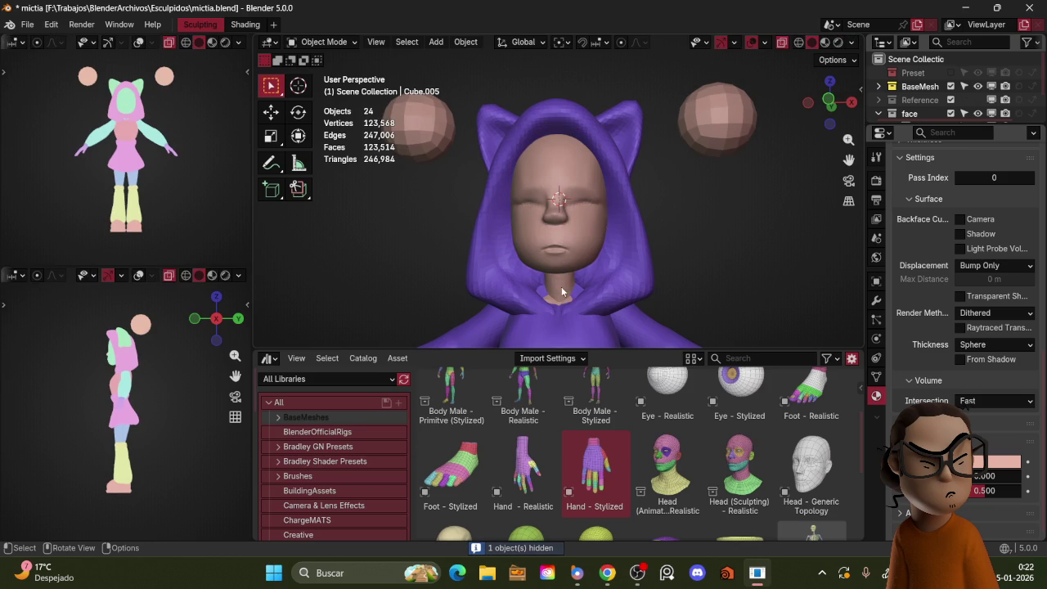
click(564, 282)
scroll(961, 49, down, 2)
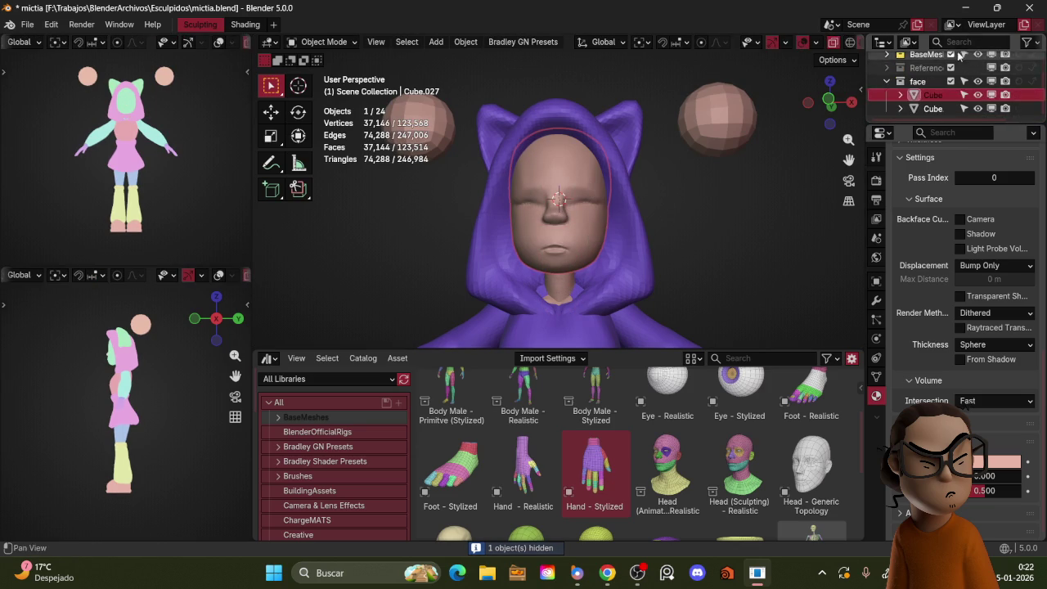
ctrl+click(932, 108)
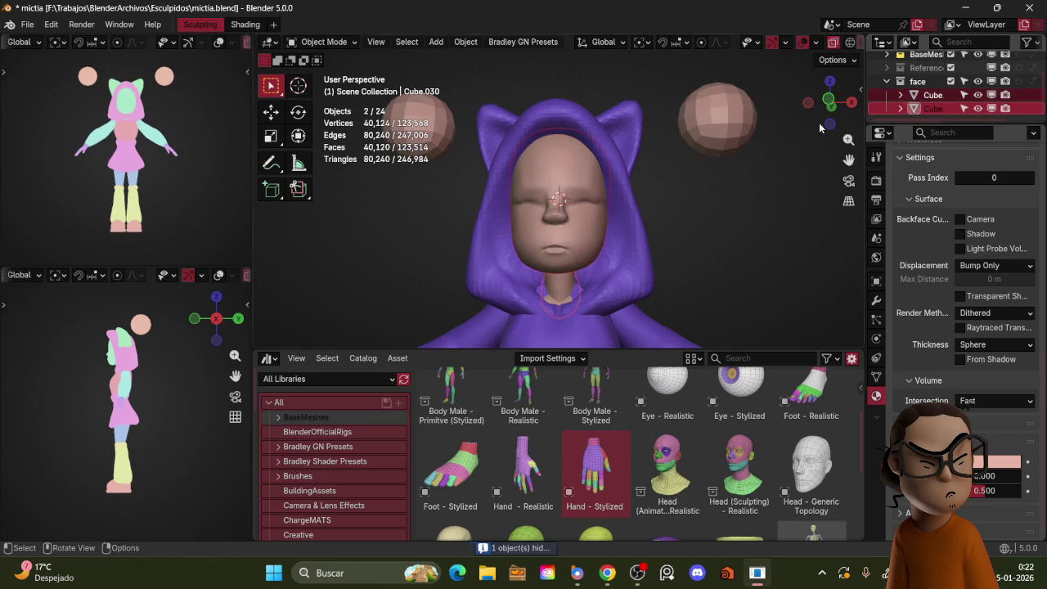
key(KP_Divide)
click(691, 181)
click(604, 197)
key(KP_1)
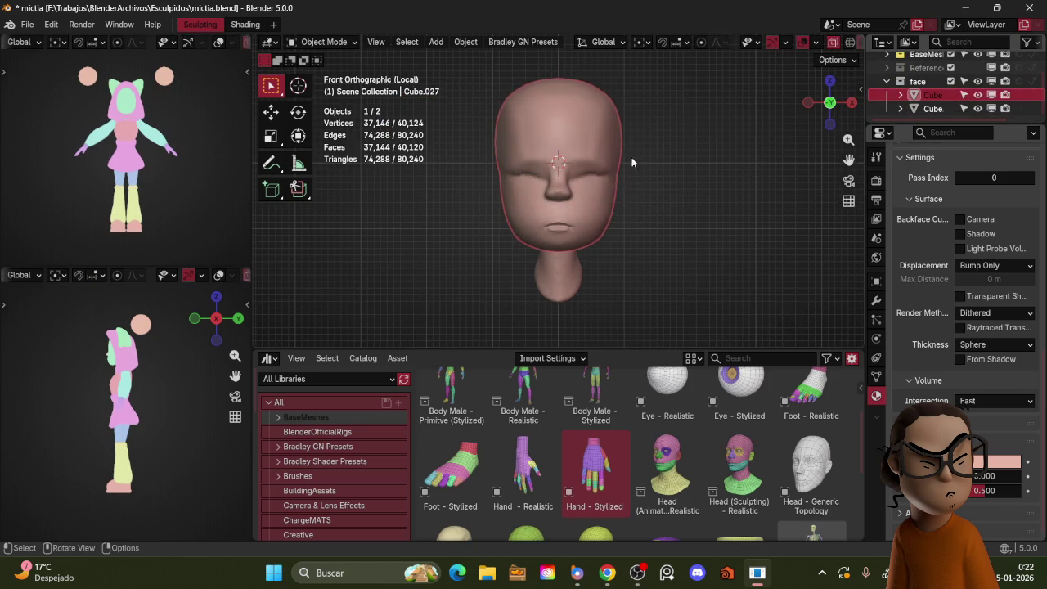
key(ctrl+Tab)
key(g)
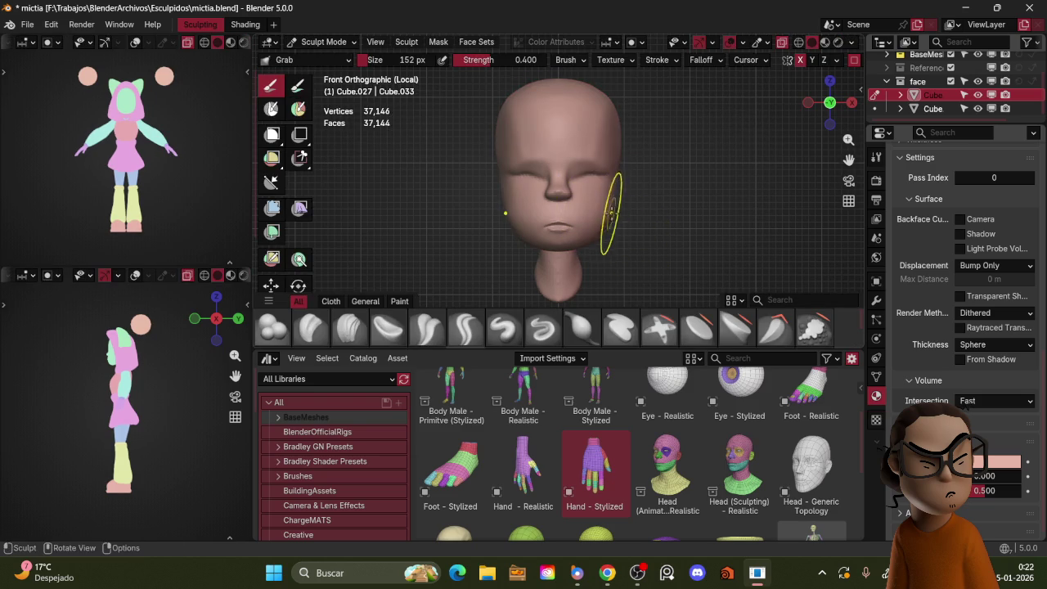
key(KP_Divide)
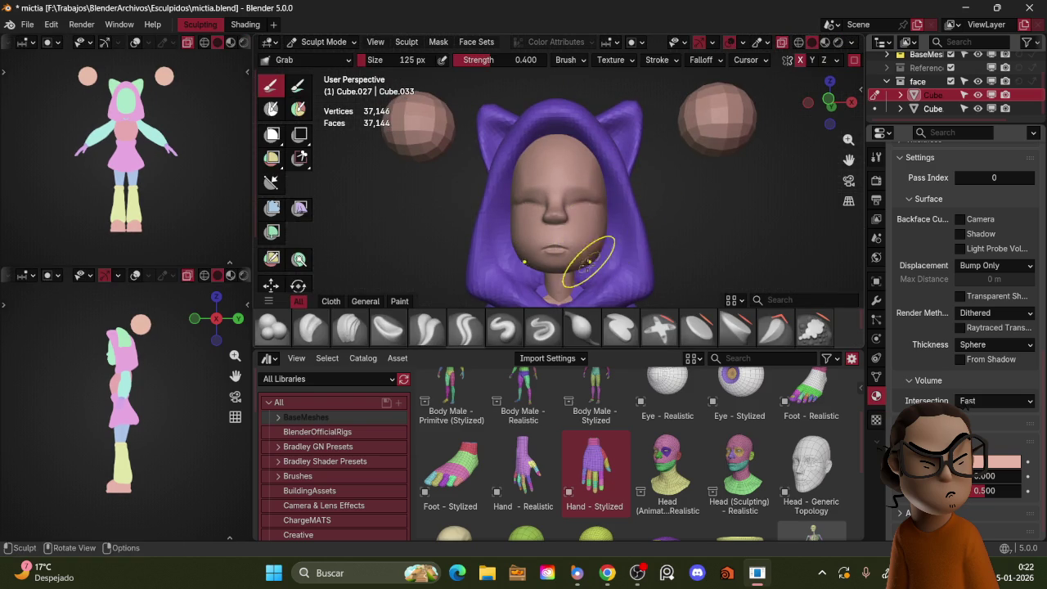
- Nudge the right cheek and reshape the jaw and neck to fit the hood, undoing a nose pull
drag(586, 260, 592, 260)
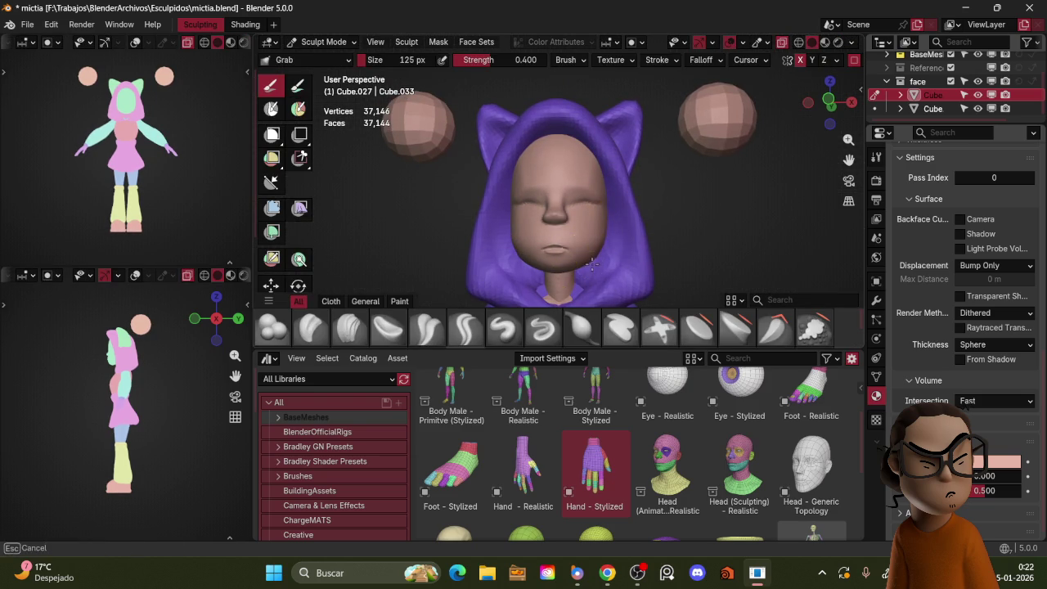
mouse_move(595, 250)
middle_down()
mouse_move(561, 234)
mouse_move(630, 198)
middle_up()
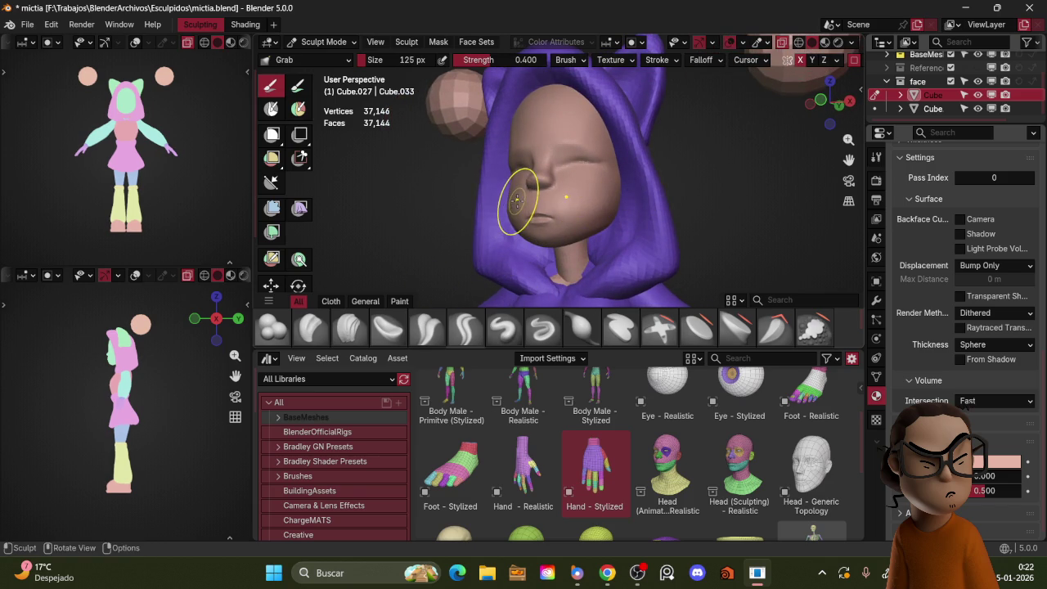
drag(517, 199, 556, 181)
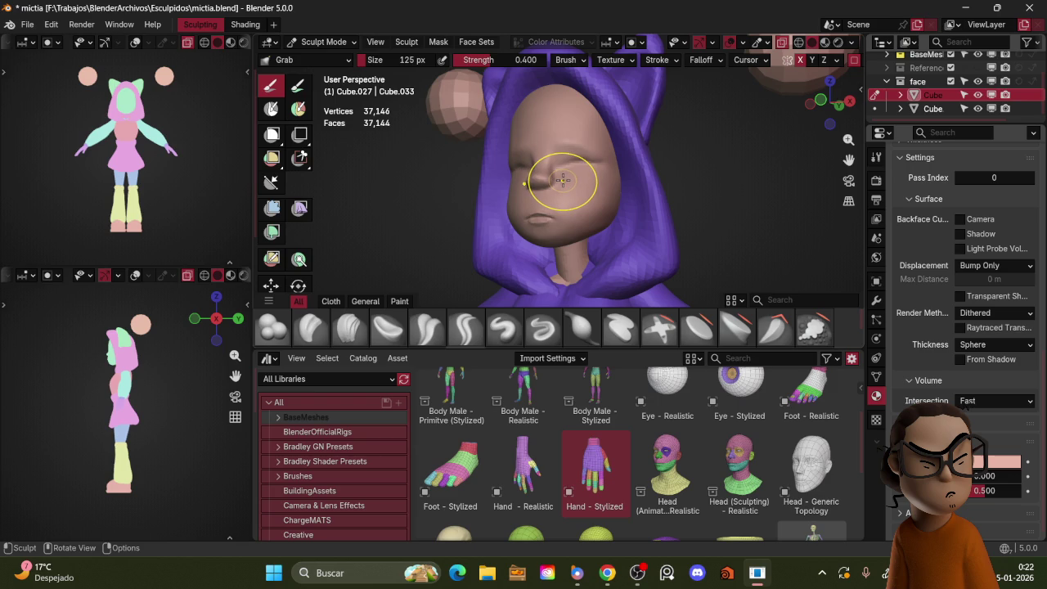
key(ctrl+z)
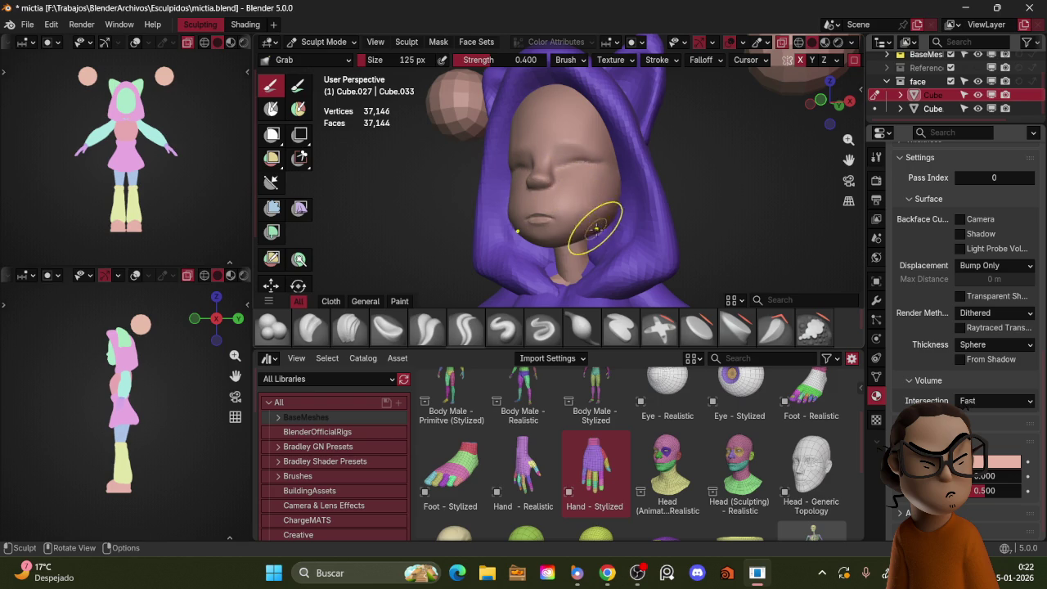
key(KP_1)
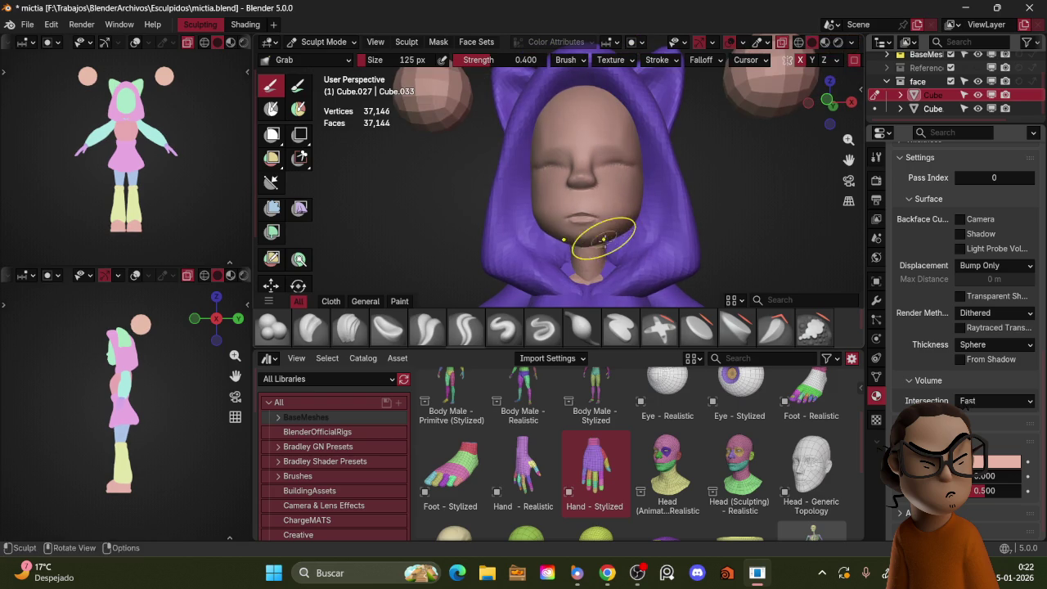
drag(619, 234, 596, 252)
middle_drag(596, 252, 583, 223)
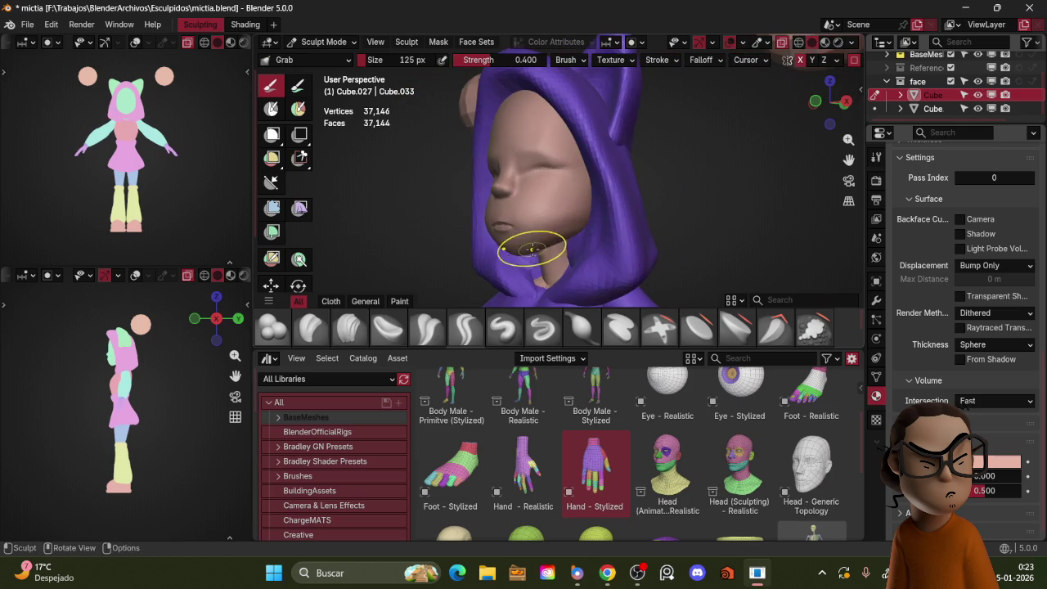
key(KP_1)
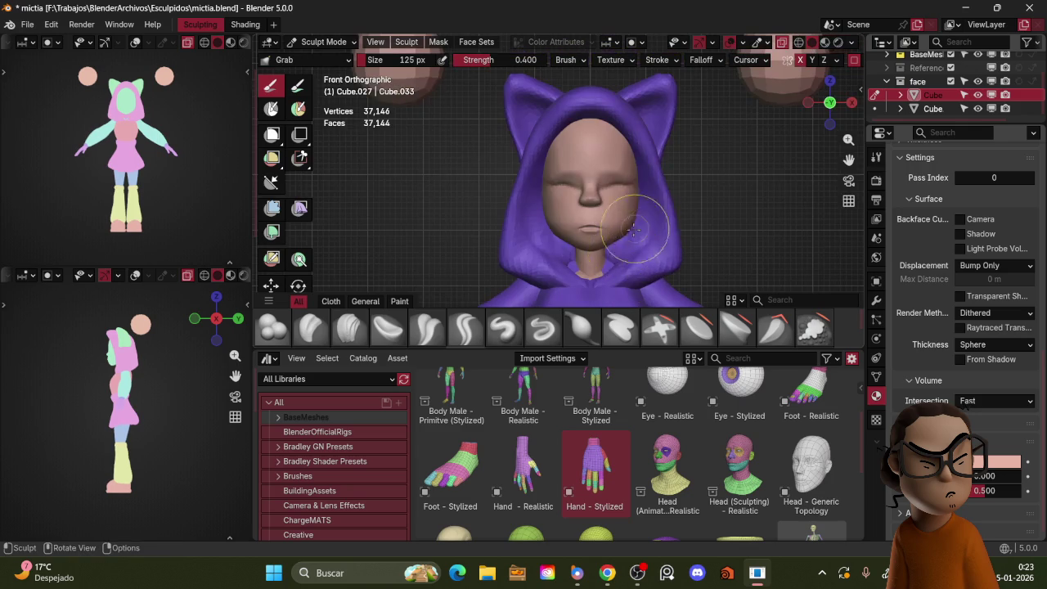
mouse_move(635, 206)
middle_down()
mouse_move(650, 188)
mouse_move(572, 204)
middle_up()
- Resize the Crease Polish brush to 63 px with the face turned more frontally
key(f)
click(515, 213)
mouse_move(542, 206)
middle_down()
mouse_move(573, 205)
mouse_move(547, 182)
middle_up()
key(f)
click(568, 209)
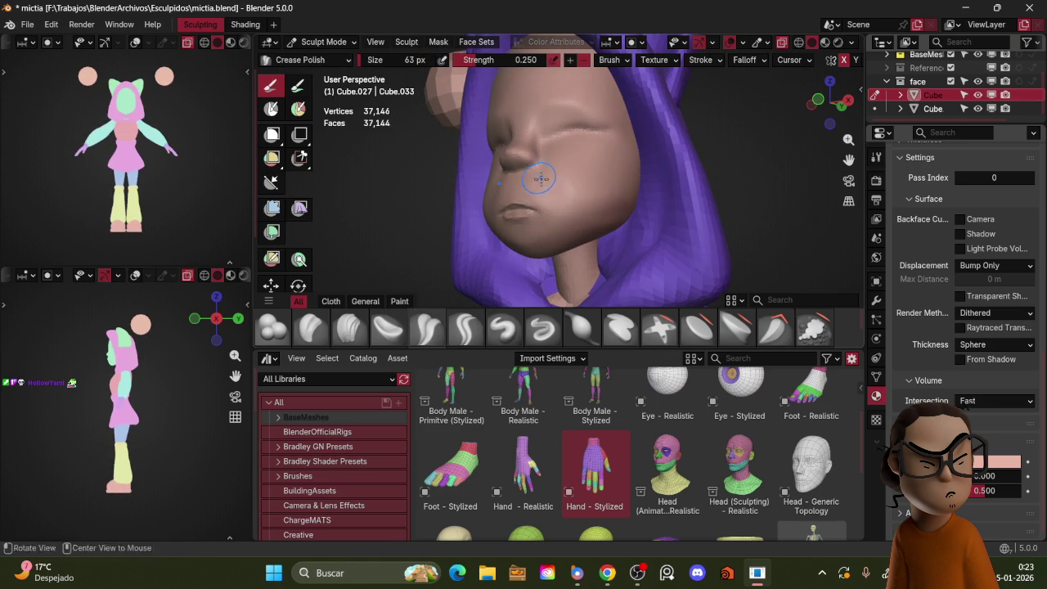
- Orbit around the face while resizing the Crease Polish brush, settling at 47 px
middle_drag(540, 179, 572, 188)
key(f)
click(586, 216)
middle_drag(638, 189, 577, 206)
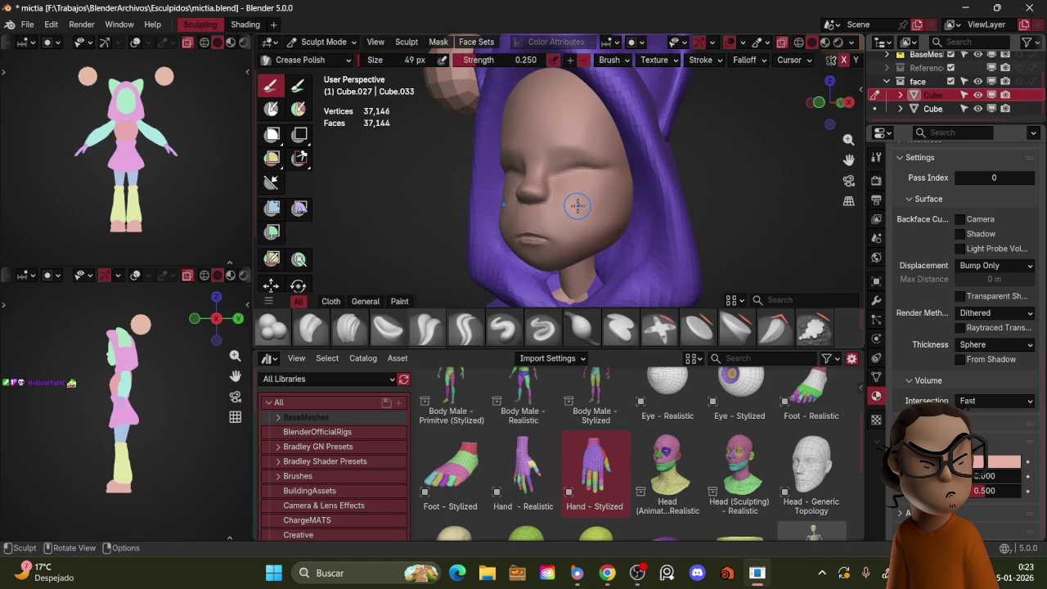
middle_drag(571, 209, 524, 184)
key(f)
click(513, 193)
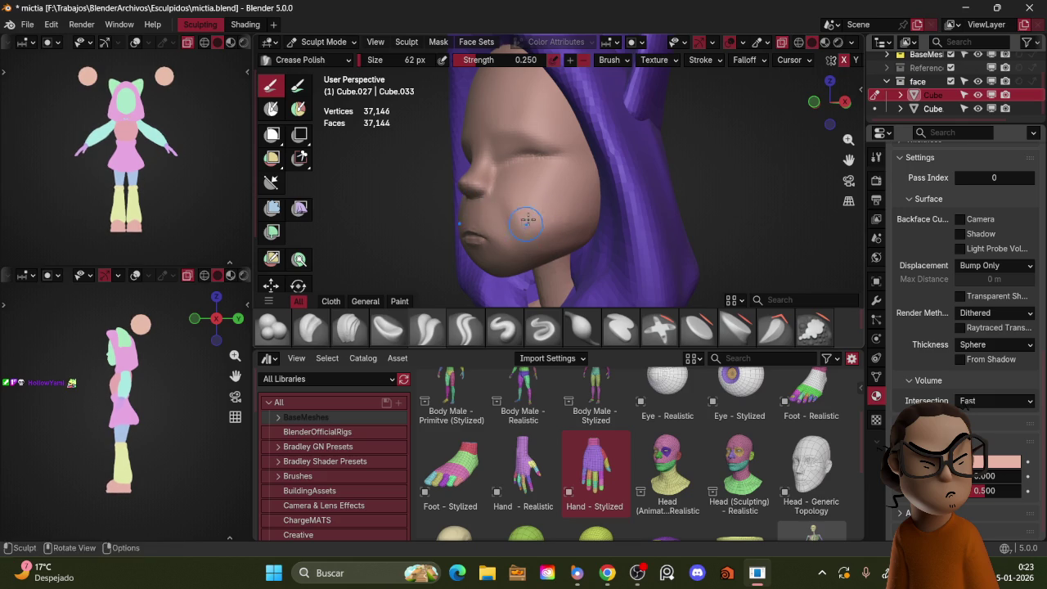
middle_drag(527, 221, 529, 163)
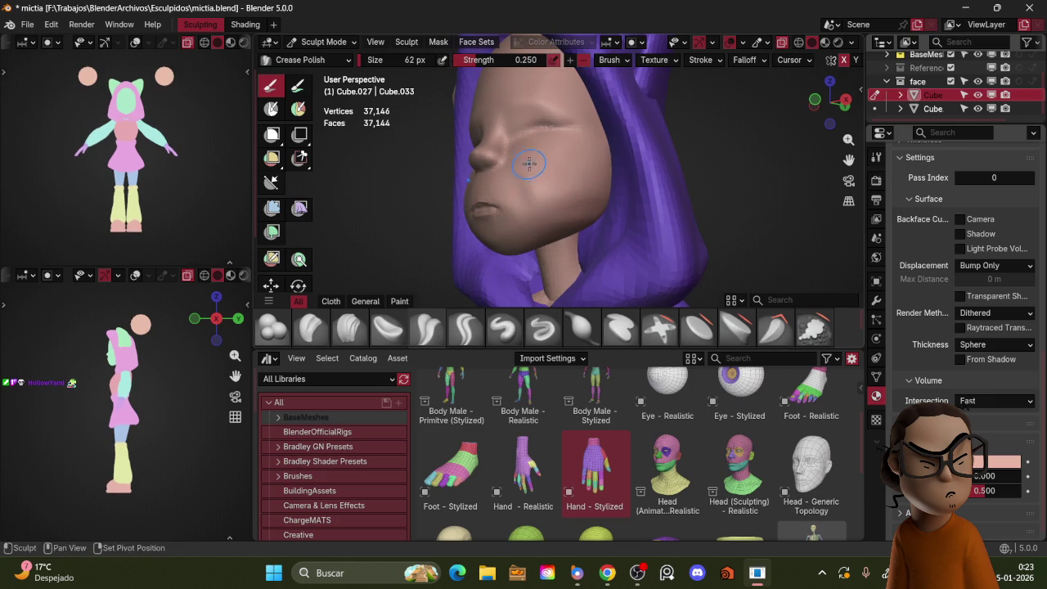
middle_drag(525, 202, 528, 204)
key(f)
click(529, 205)
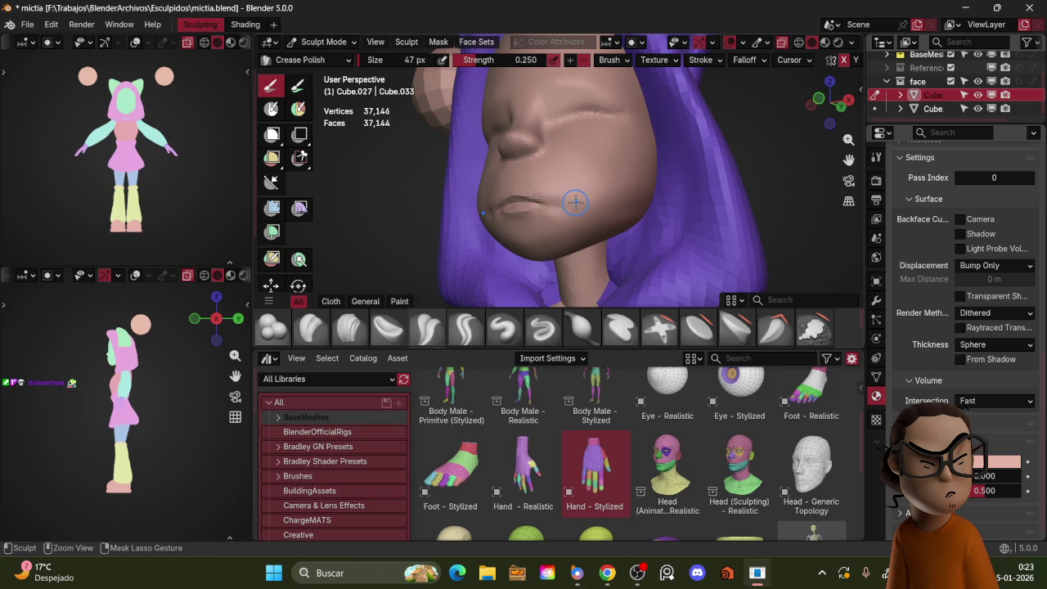
- Crease and smooth the cheek, then switch back to an 83 px Grab brush
middle_drag(593, 184, 641, 180)
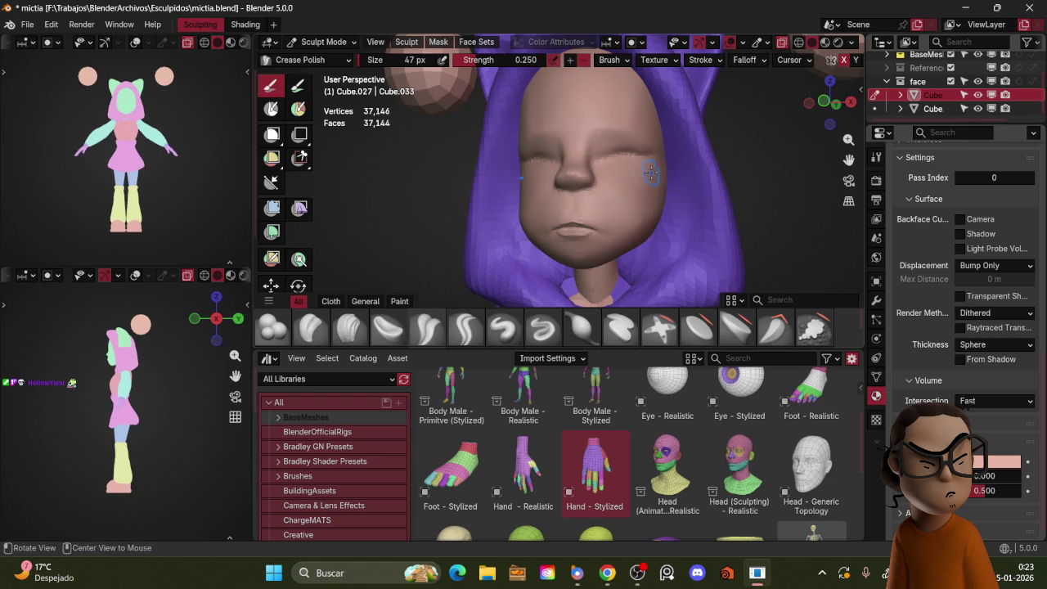
middle_drag(654, 173, 536, 178)
mouse_move(551, 181)
mouse_down()
mouse_move(595, 200)
mouse_move(530, 184)
mouse_up()
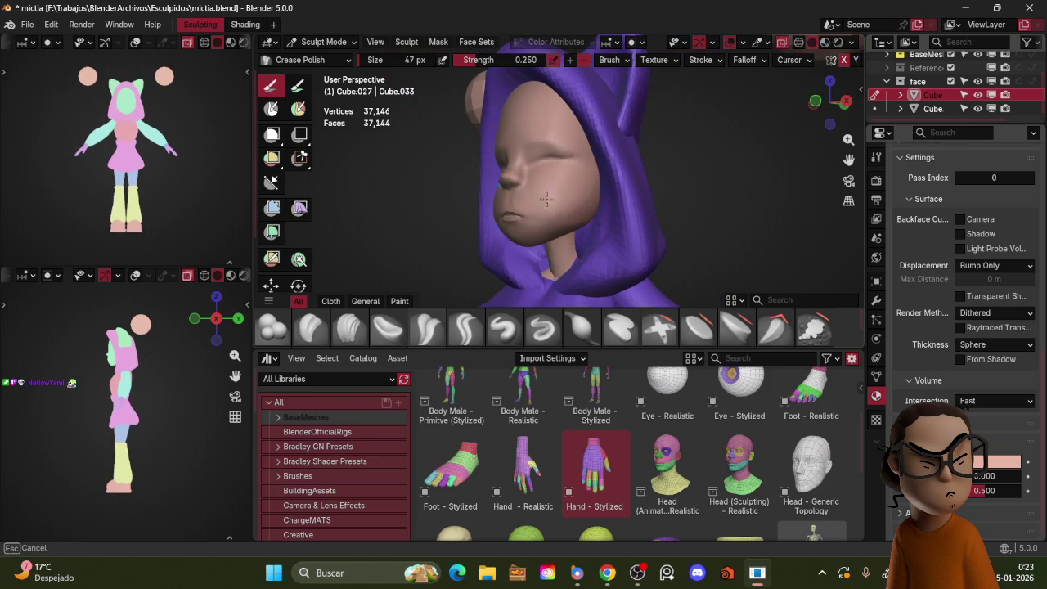
mouse_move(545, 192)
middle_down()
mouse_move(682, 172)
mouse_move(639, 201)
middle_up()
scroll(639, 201, up, 2)
click(629, 211)
key(f)
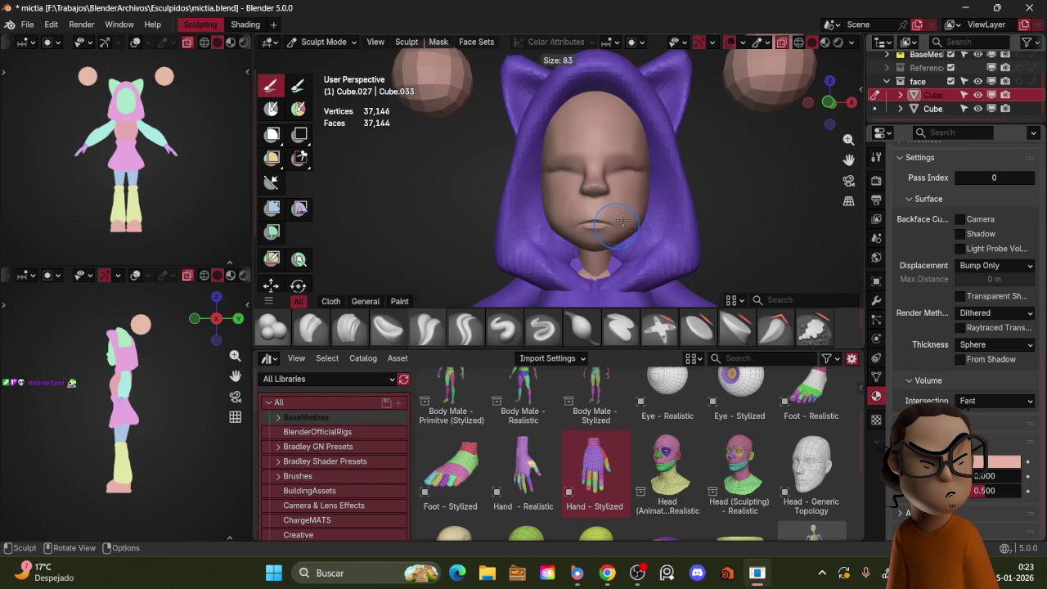
click(616, 224)
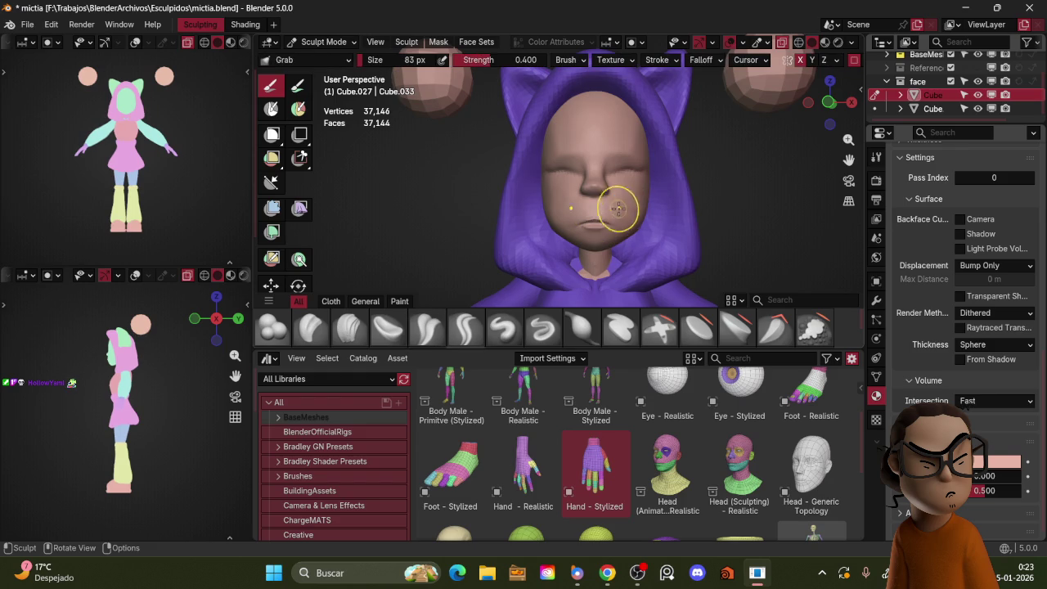
- Check the hooded character from the side and behind in a maximized viewport, then enter Object Mode
key(KP_Divide)
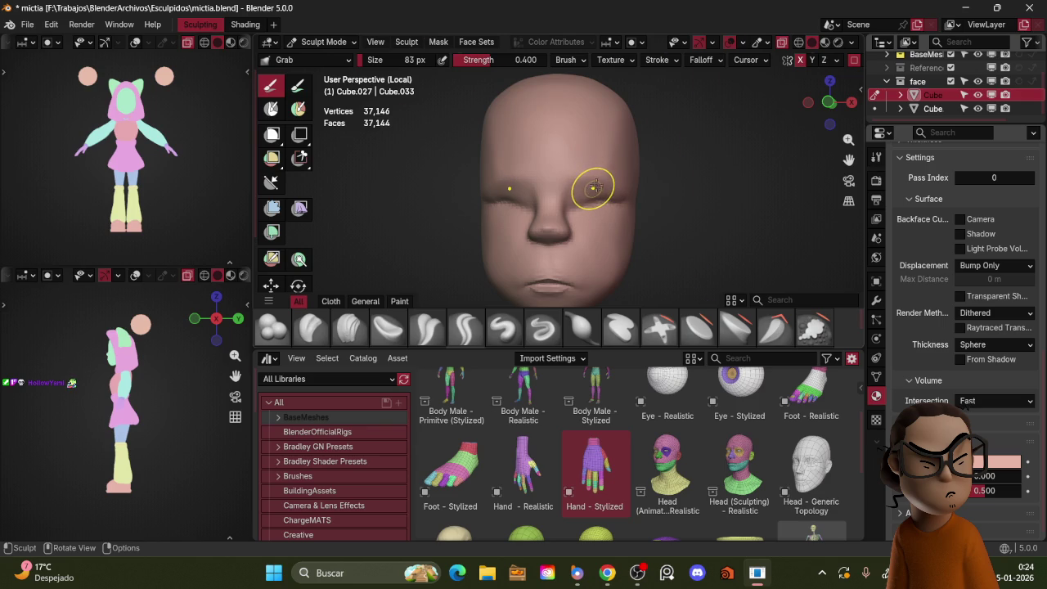
key(KP_Divide)
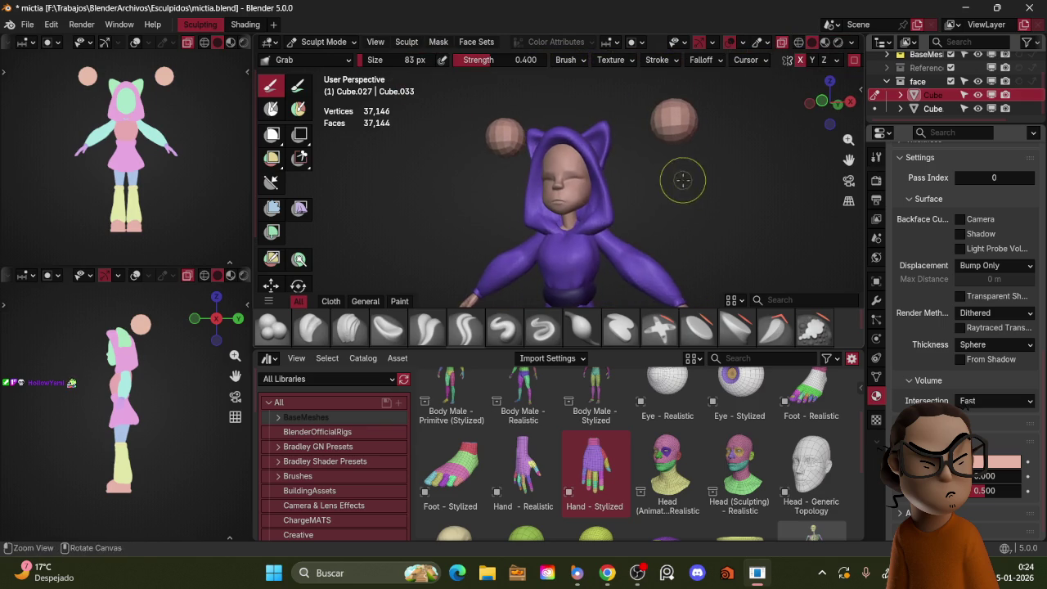
mouse_move(675, 140)
middle_down()
mouse_move(652, 137)
mouse_move(682, 169)
mouse_move(642, 187)
mouse_move(782, 187)
middle_up()
key(ctrl+space)
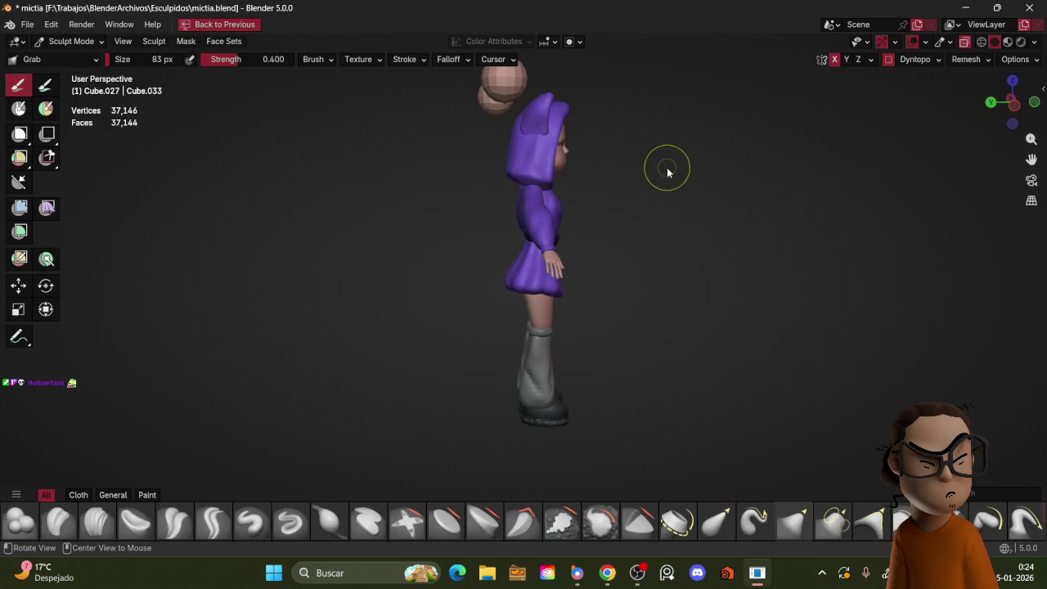
mouse_move(644, 161)
middle_down()
mouse_move(608, 187)
mouse_move(761, 183)
mouse_move(608, 215)
mouse_move(738, 203)
mouse_move(704, 196)
mouse_move(645, 218)
mouse_move(695, 214)
mouse_move(668, 176)
middle_up()
key(ctrl+space)
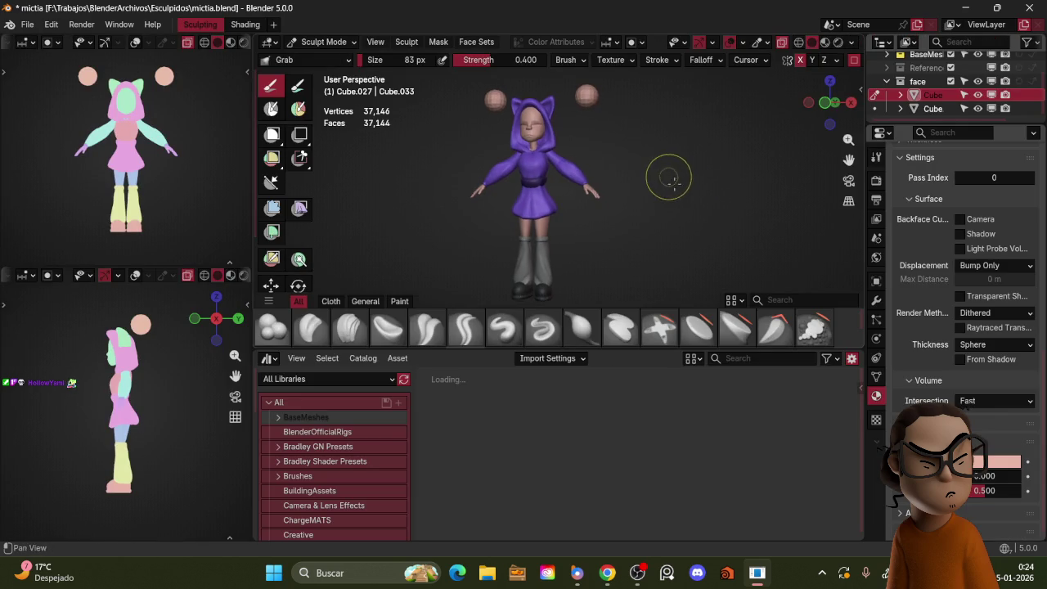
key(KP_Divide)
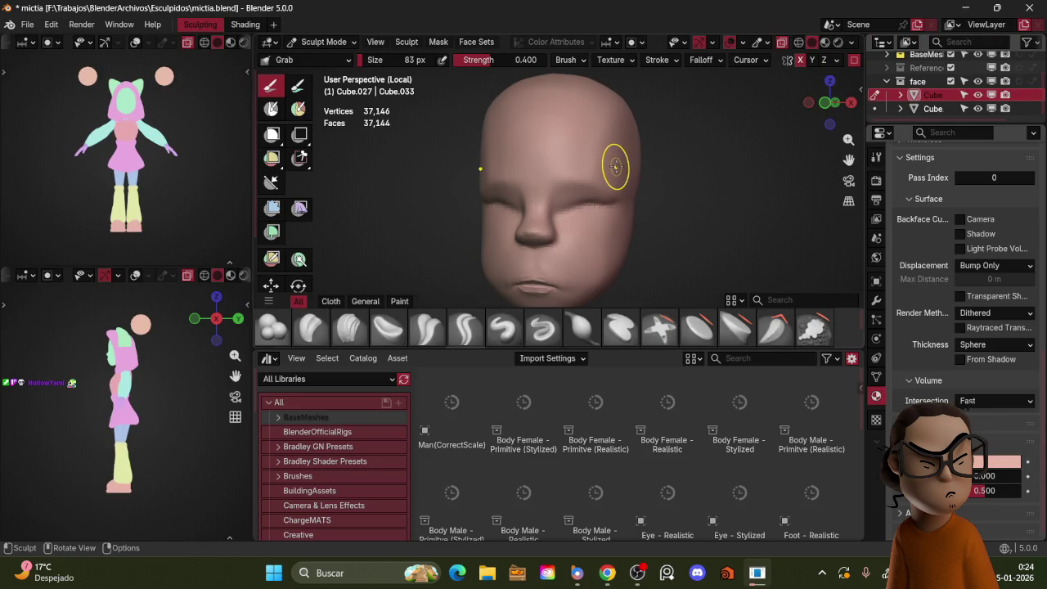
key(KP_Divide)
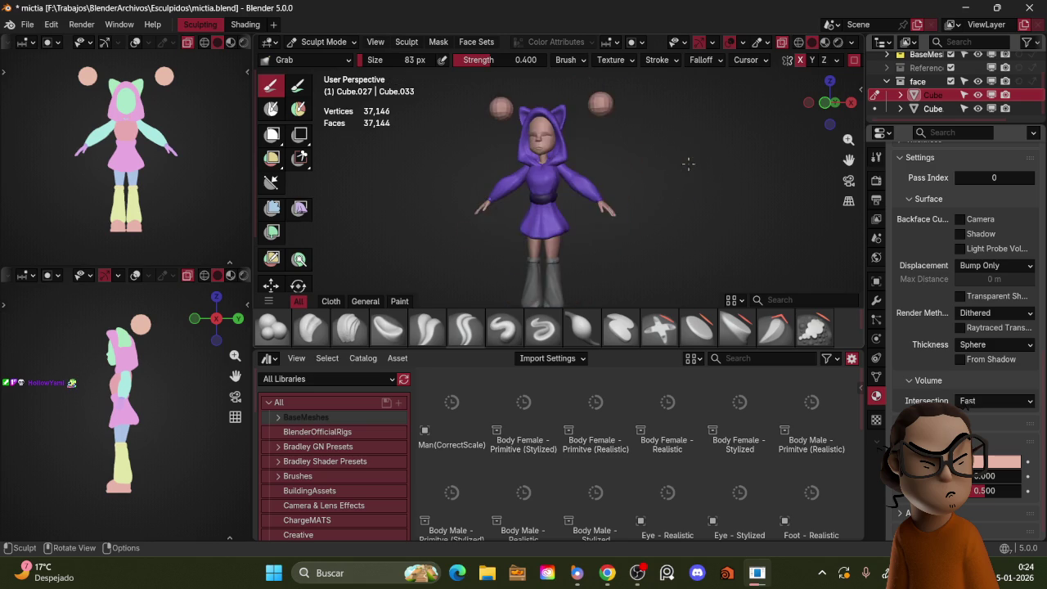
middle_drag(670, 160, 669, 166)
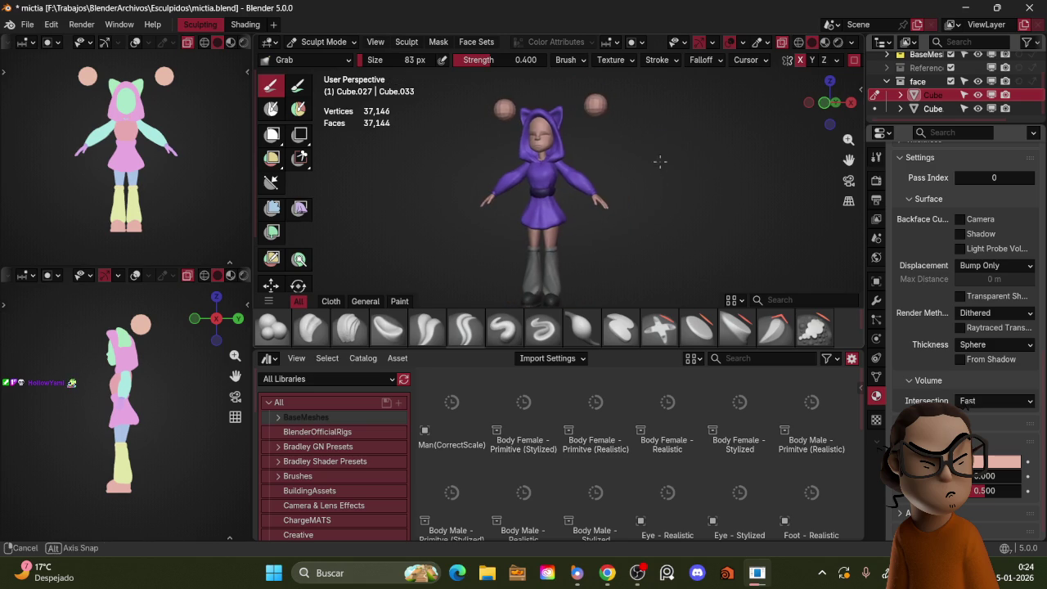
scroll(592, 171, up, 3)
key(ctrl+Tab)
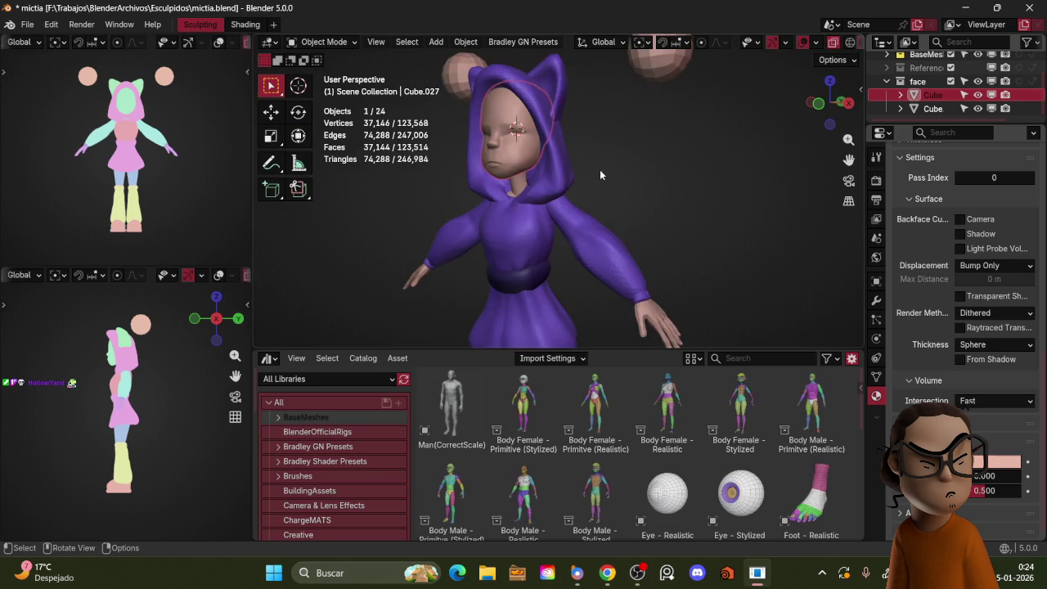
- Frame the face object and isolate it in Local View from the View menu
key(KP_Divide)
key(KP_Divide)
scroll(607, 179, down, 3)
scroll(625, 139, up, 2)
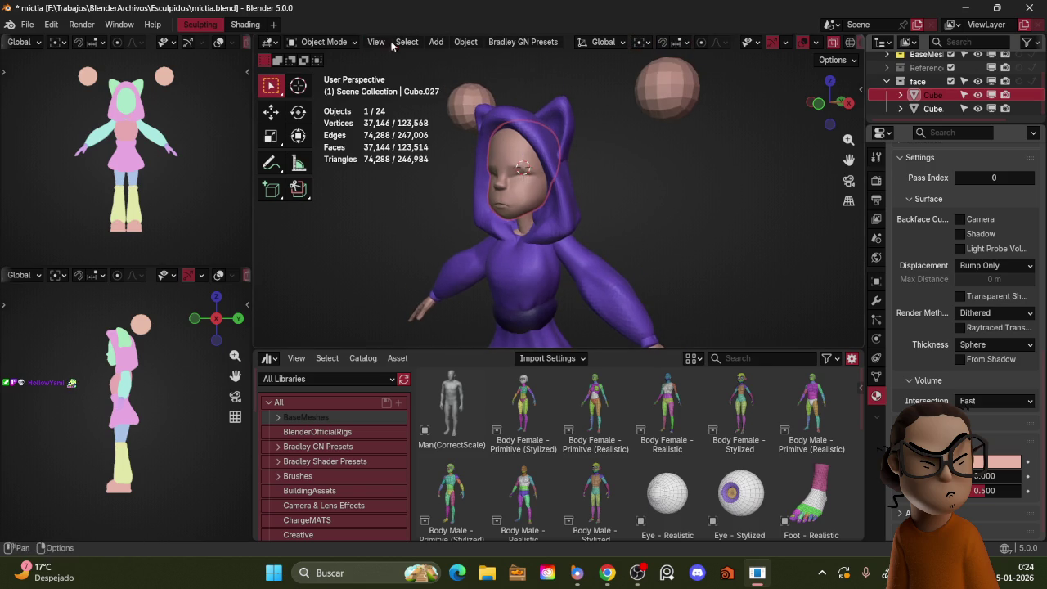
click(377, 42)
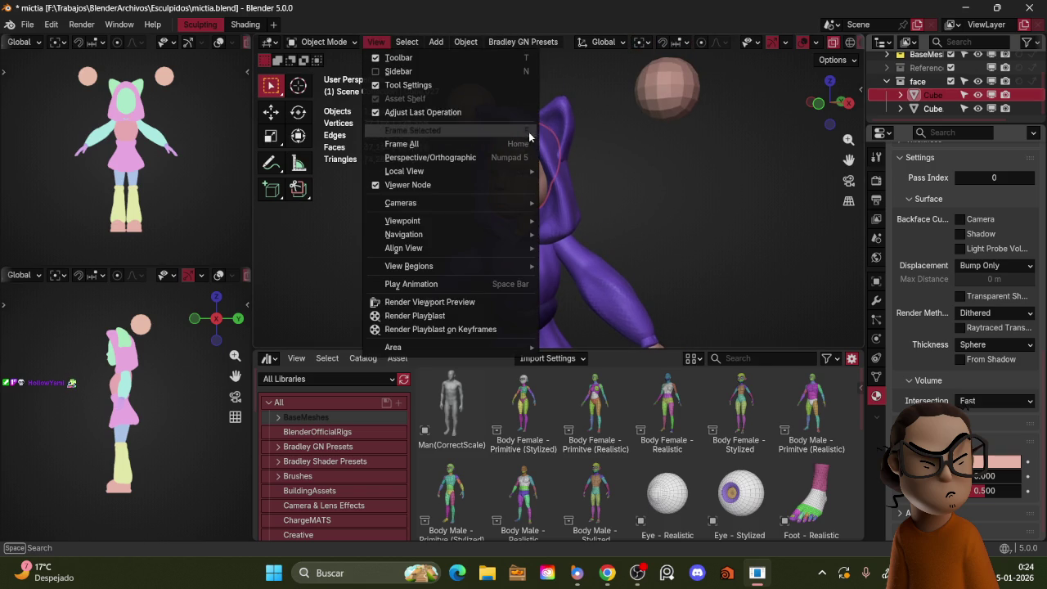
click(530, 131)
click(376, 42)
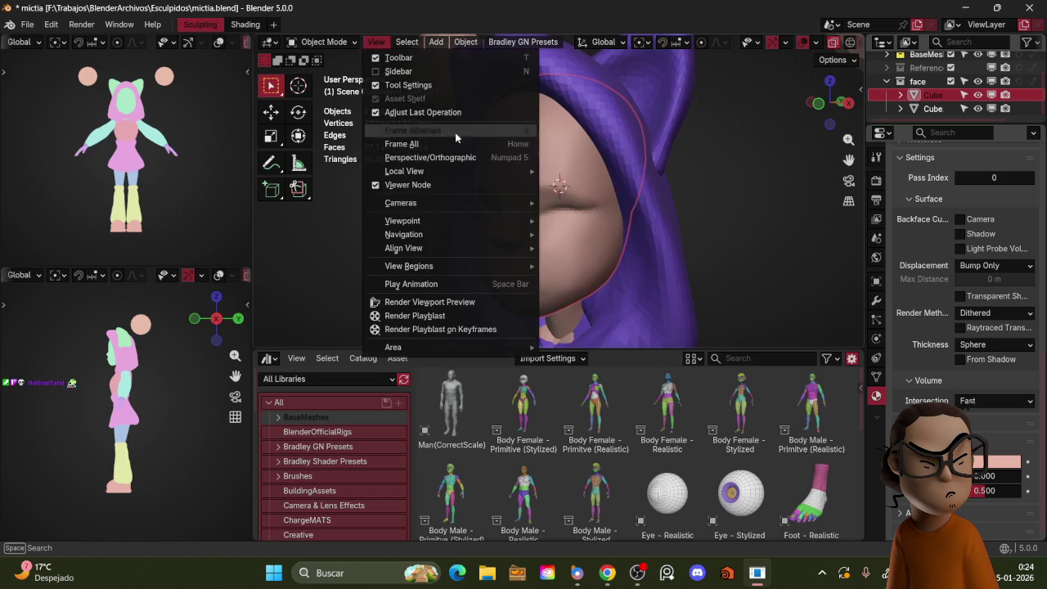
mouse_move(404, 171)
click(664, 174)
shift+middle_drag(649, 177, 650, 202)
- Return to Sculpt Mode and pull the mouth slightly upward with Grab in front view
key(ctrl+Tab)
click(526, 98)
key(KP_1)
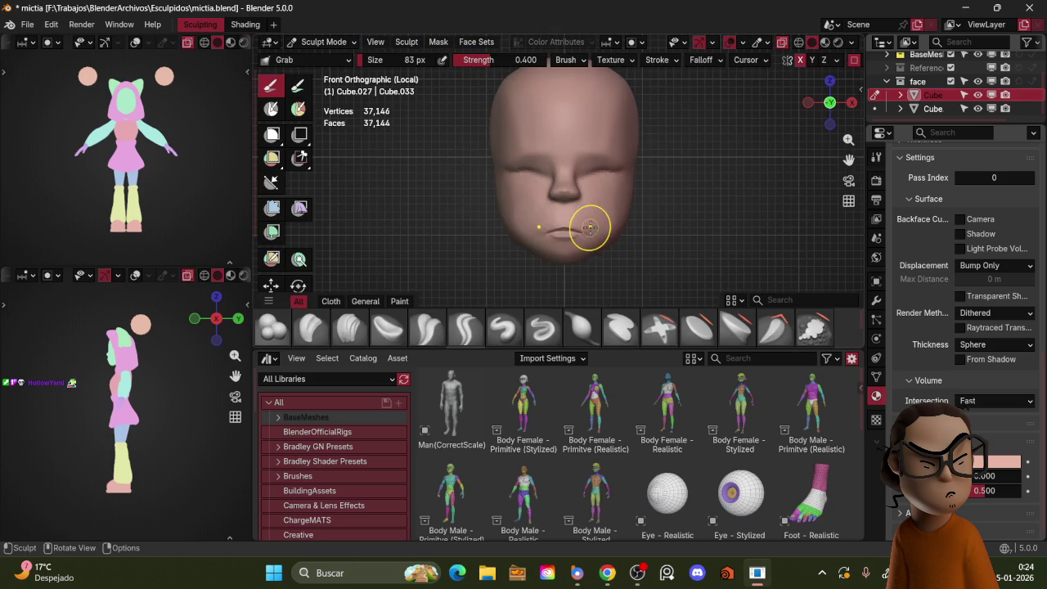
drag(583, 232, 581, 223)
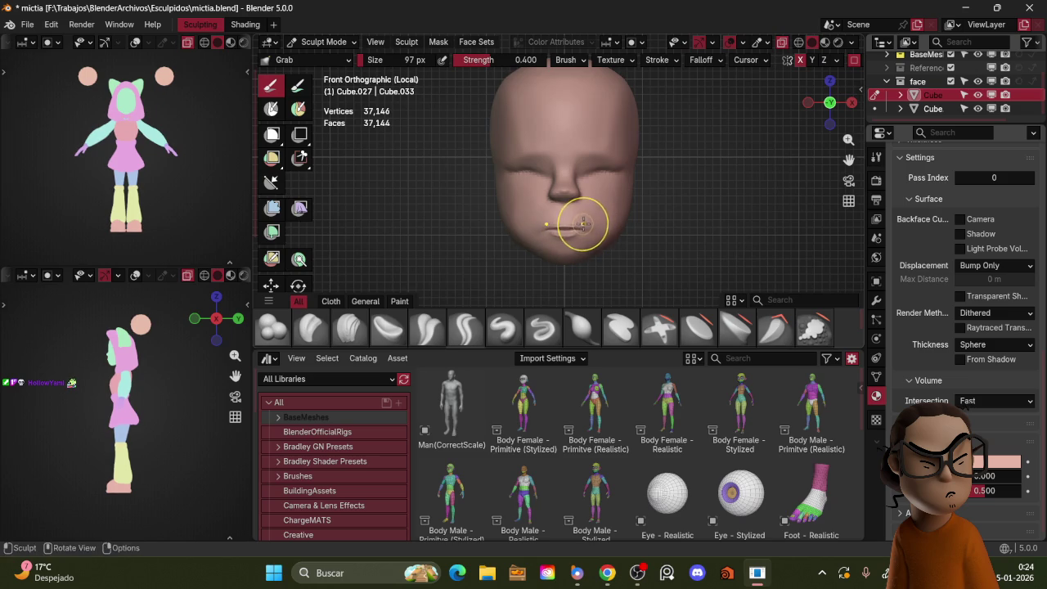
mouse_move(581, 223)
middle_down()
mouse_move(653, 186)
mouse_move(550, 261)
middle_up()
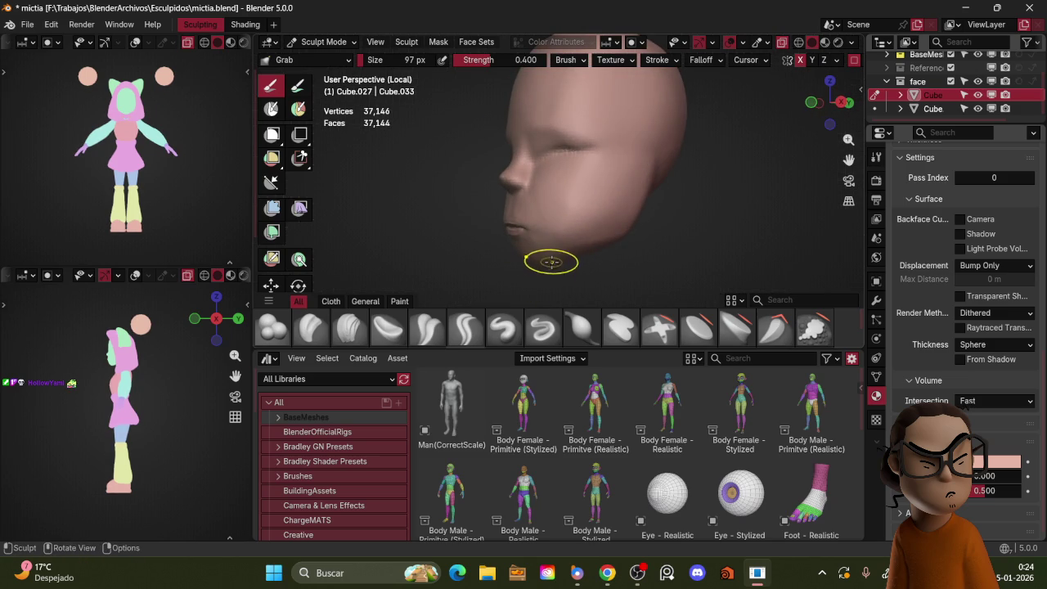
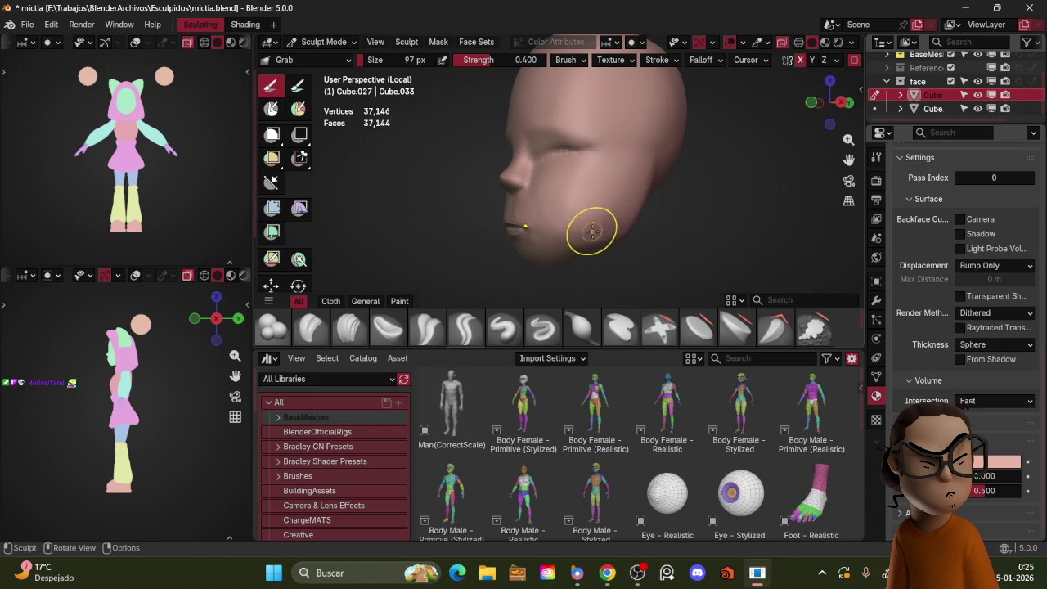
- Switch to the Blob brush and set its size to 85 px
middle_drag(618, 218, 572, 176)
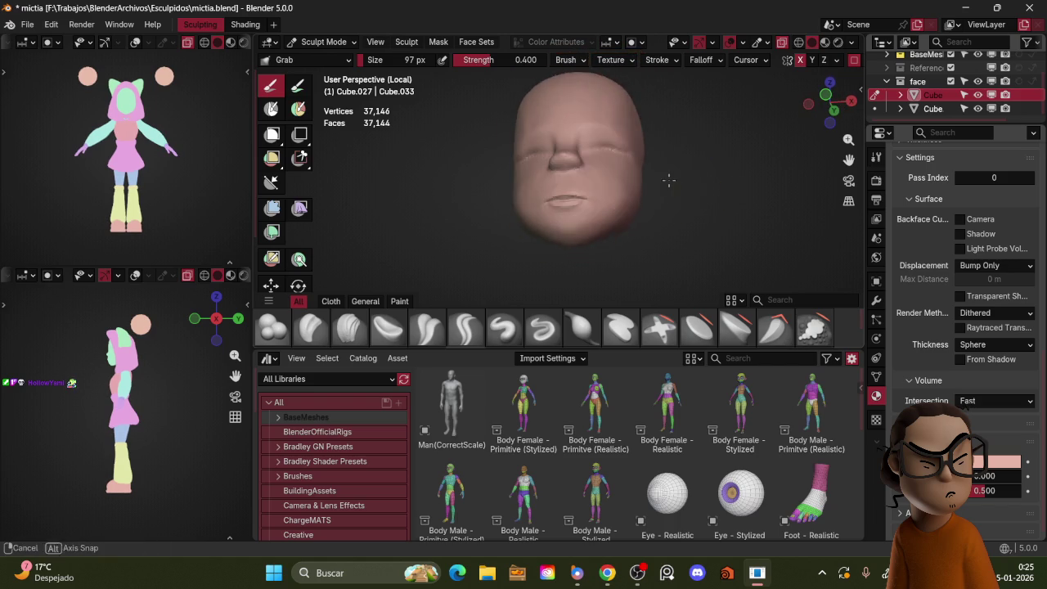
click(282, 325)
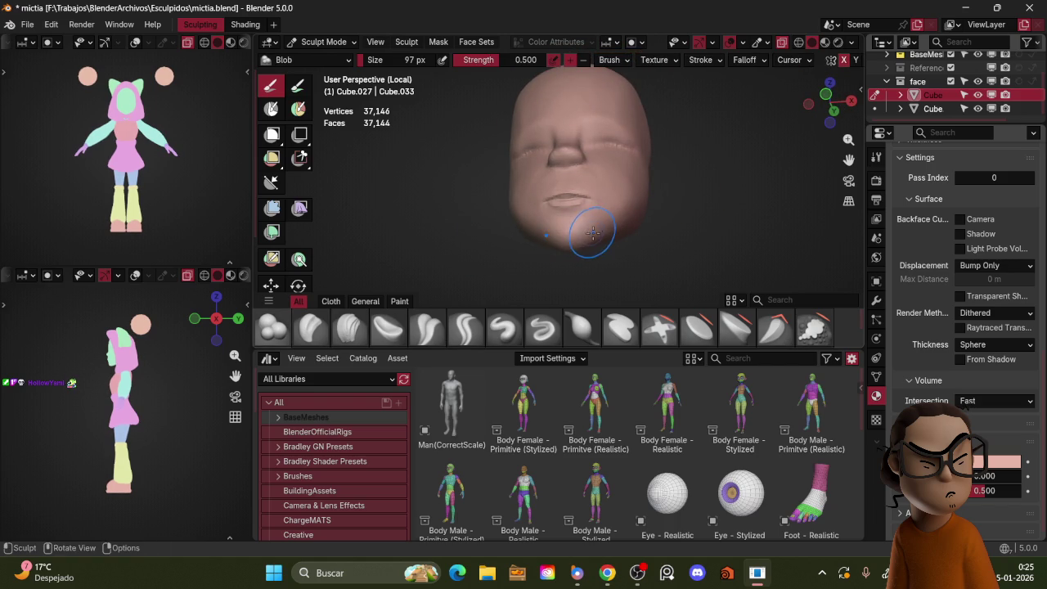
key(f)
click(567, 241)
click(564, 233)
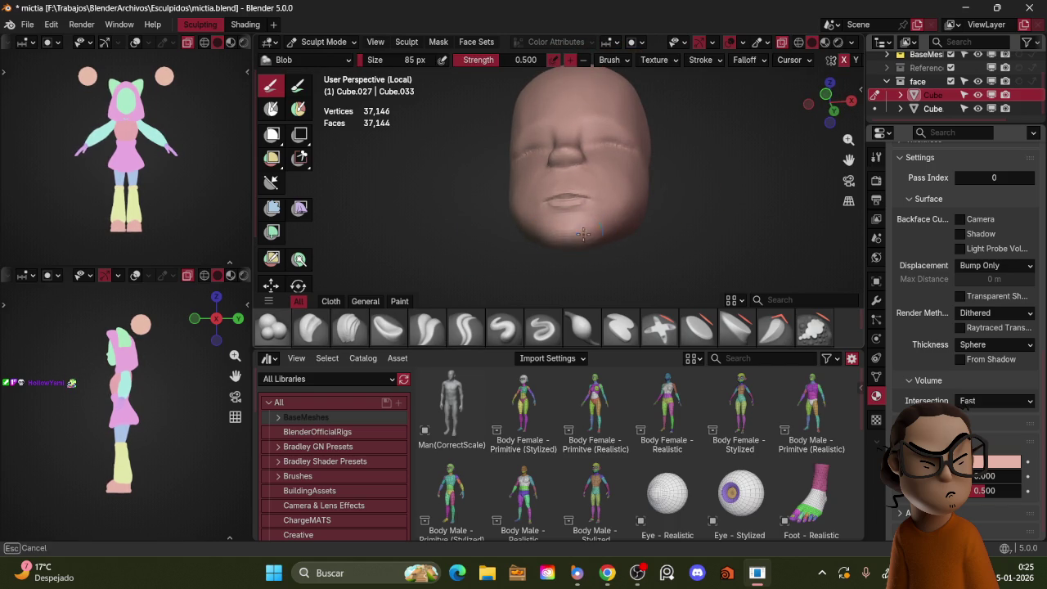
- Leave local view so the hood shows again, and orbit around the hooded head
middle_drag(592, 222, 622, 229)
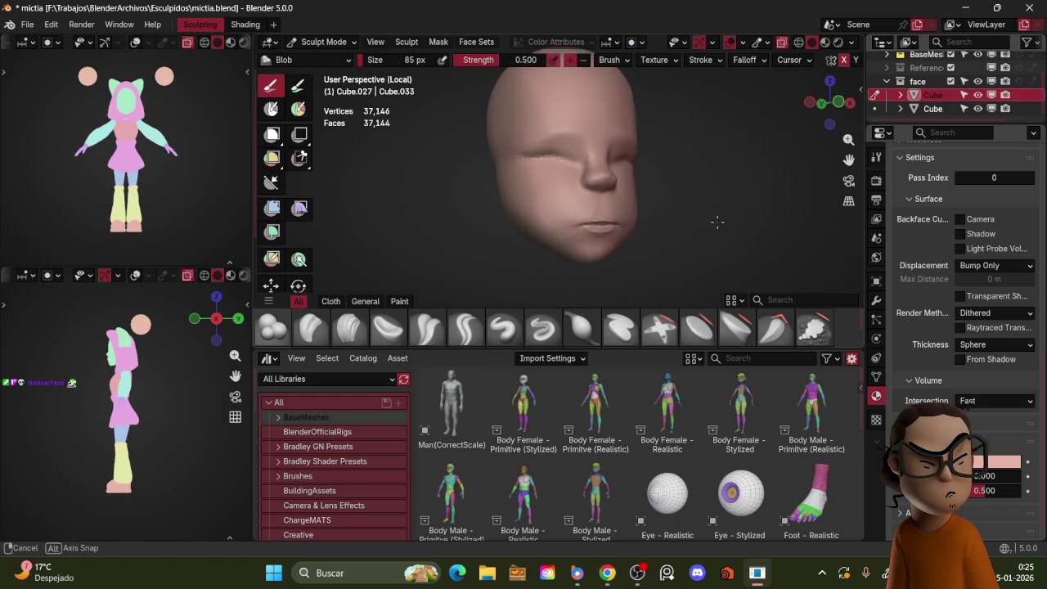
key(KP_Divide)
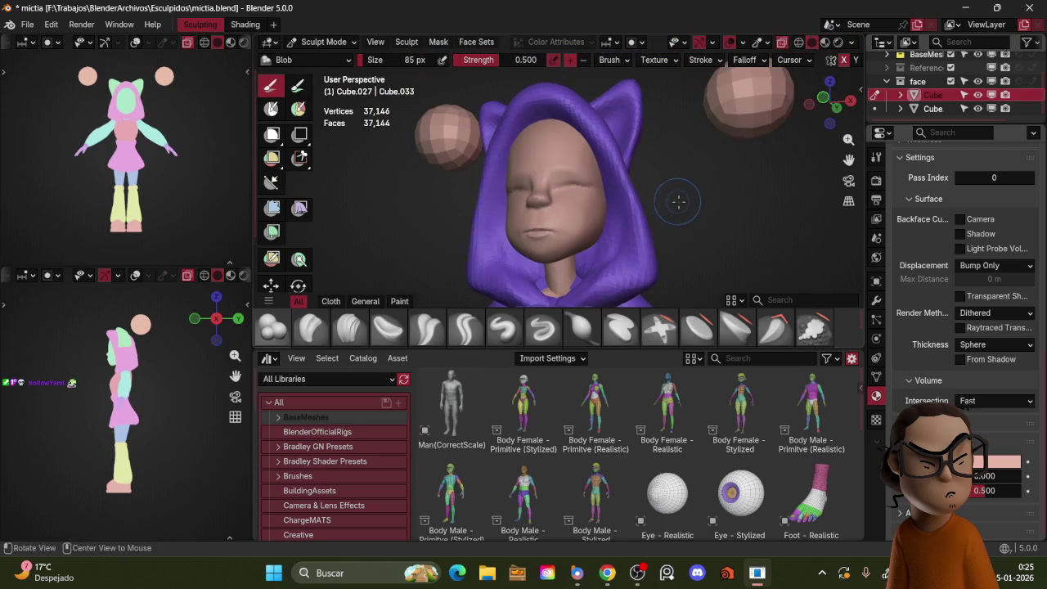
middle_drag(680, 206, 586, 243)
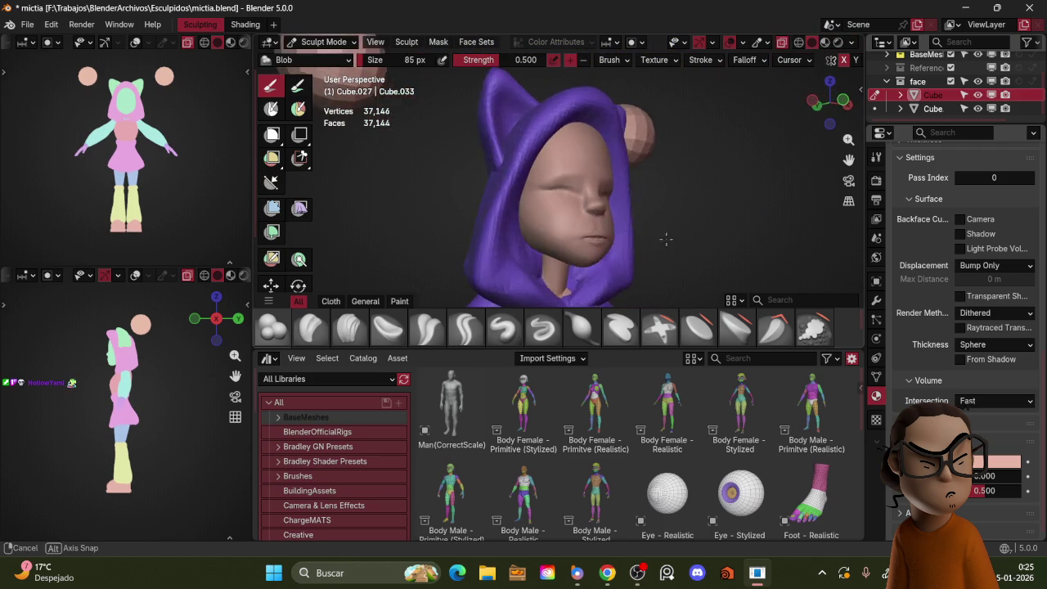
scroll(609, 248, down, 4)
middle_drag(609, 246, 615, 224)
scroll(551, 228, up, 4)
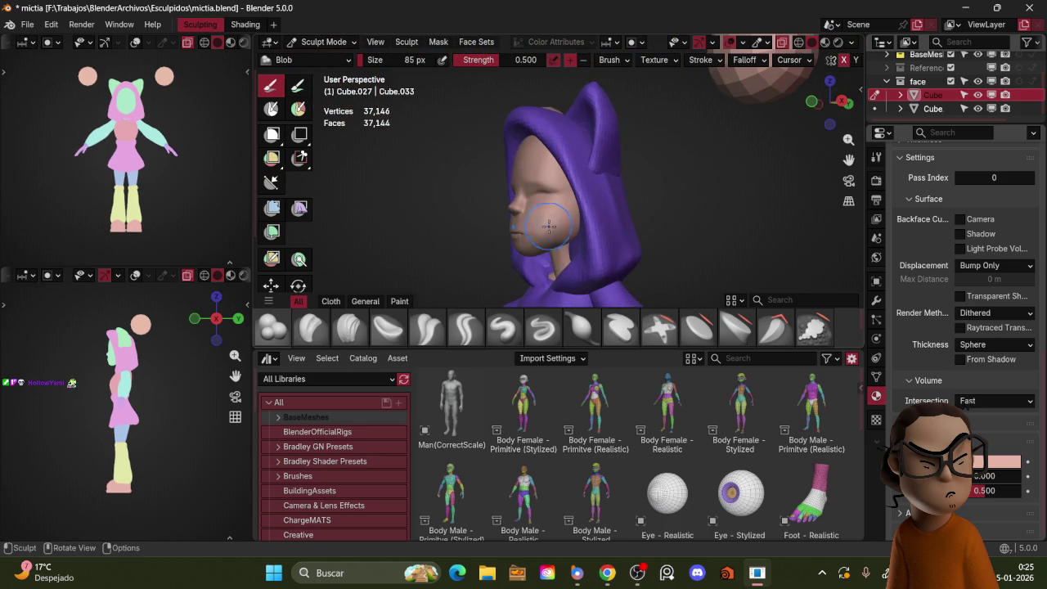
middle_drag(542, 223, 553, 219)
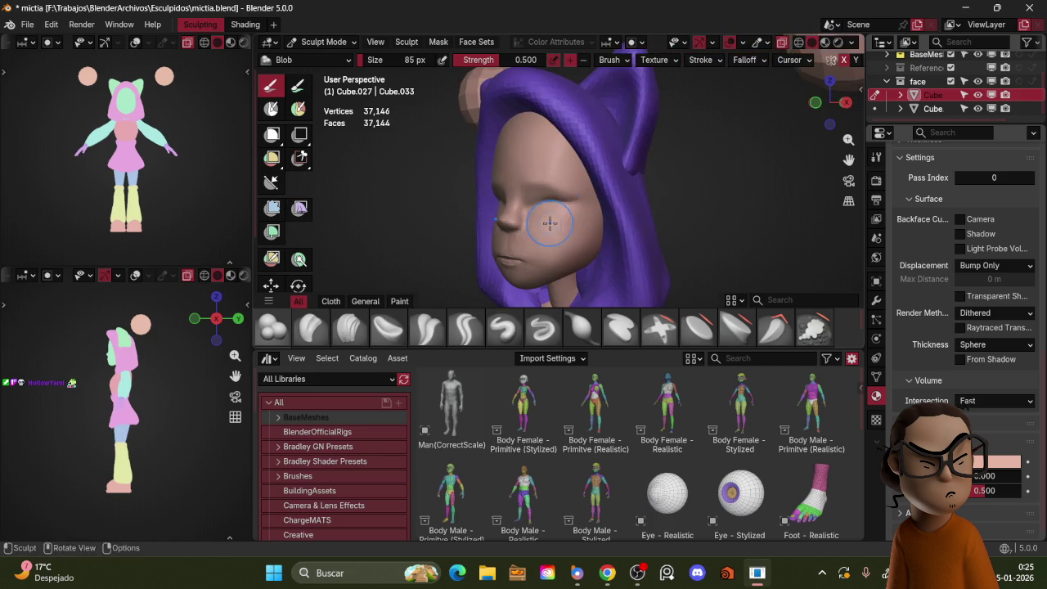
- In front view, use a 92 px Grab brush to pull the mouth corner toward the cheek
key(f)
click(556, 236)
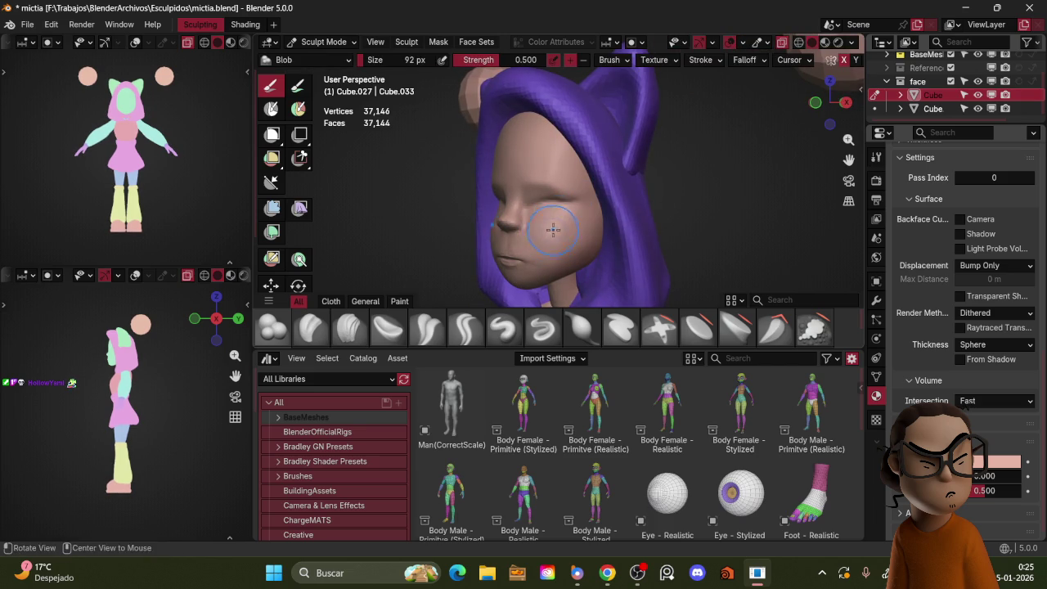
key(KP_1)
key(g)
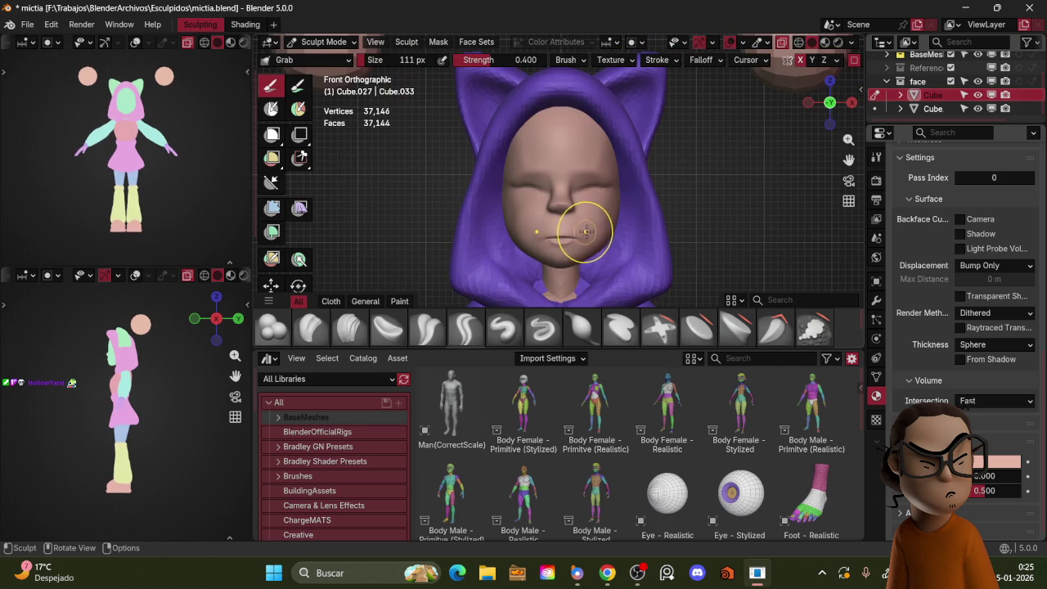
drag(585, 232, 591, 221)
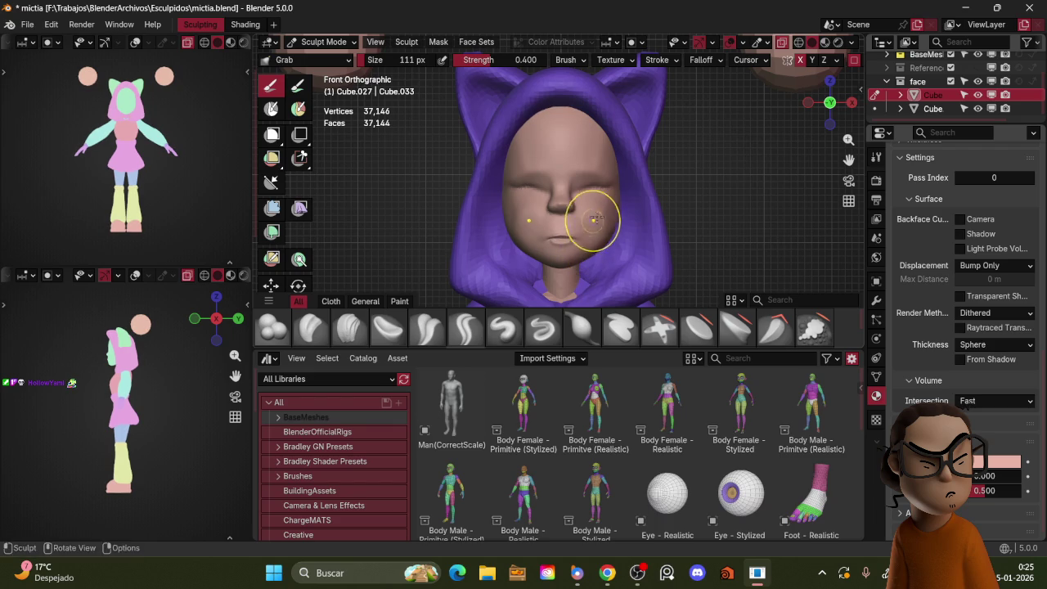
middle_drag(619, 210, 592, 207)
- Build up cheek volume with the Blob brush, then shrink it to 52 px
click(274, 328)
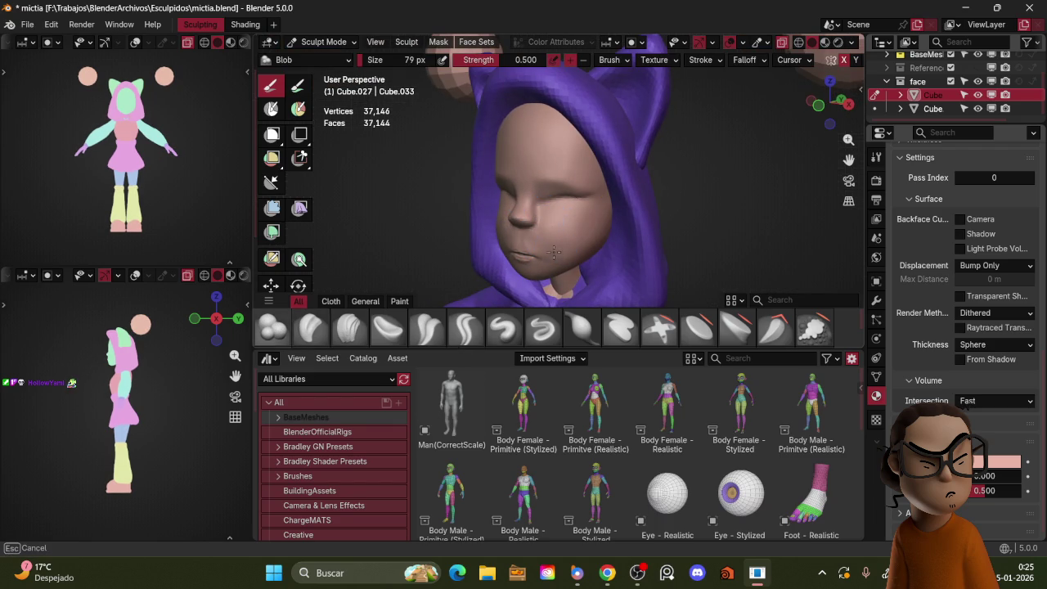
ctrl+drag(550, 232, 563, 241)
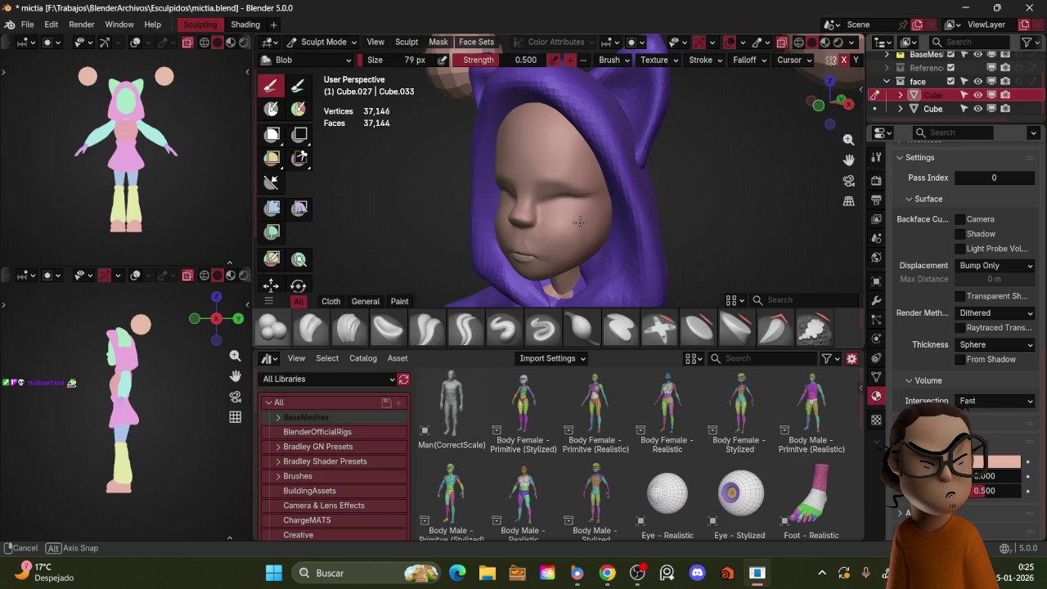
middle_drag(589, 225, 574, 226)
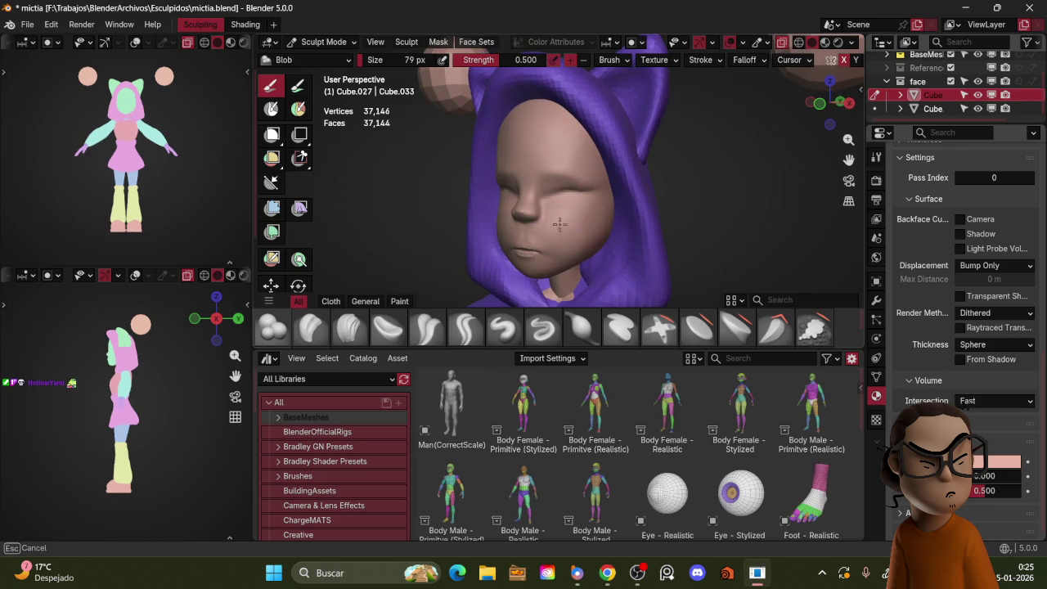
mouse_move(557, 216)
middle_down()
mouse_move(685, 222)
mouse_move(584, 237)
middle_up()
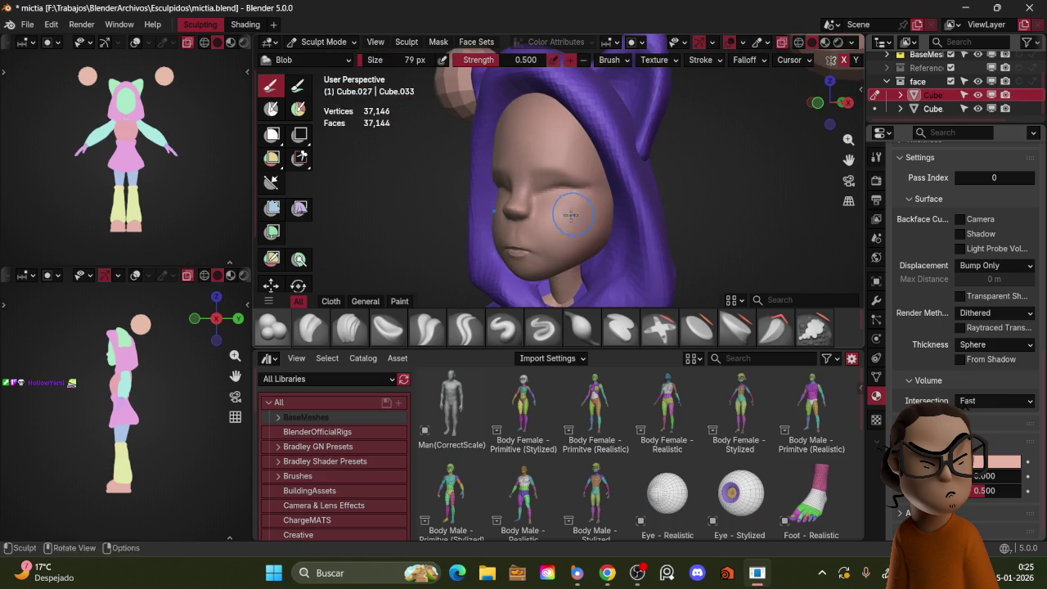
mouse_move(585, 228)
middle_down()
mouse_move(594, 217)
mouse_move(695, 224)
mouse_move(592, 256)
middle_up()
scroll(592, 256, up, 3)
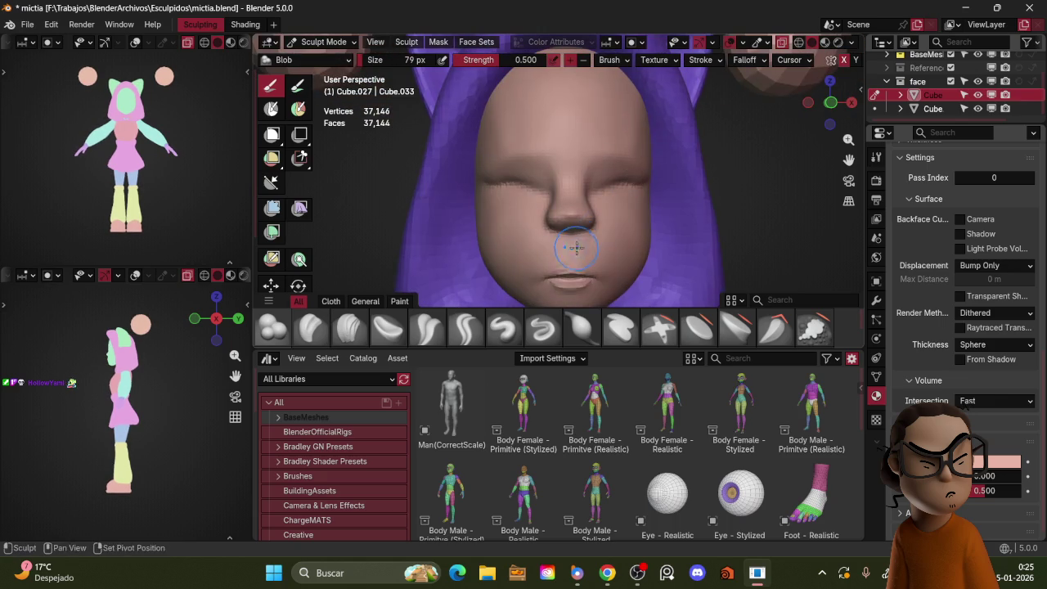
key(bracketleft)
key(bracketleft)
key(bracketleft)
middle_drag(580, 261, 458, 292)
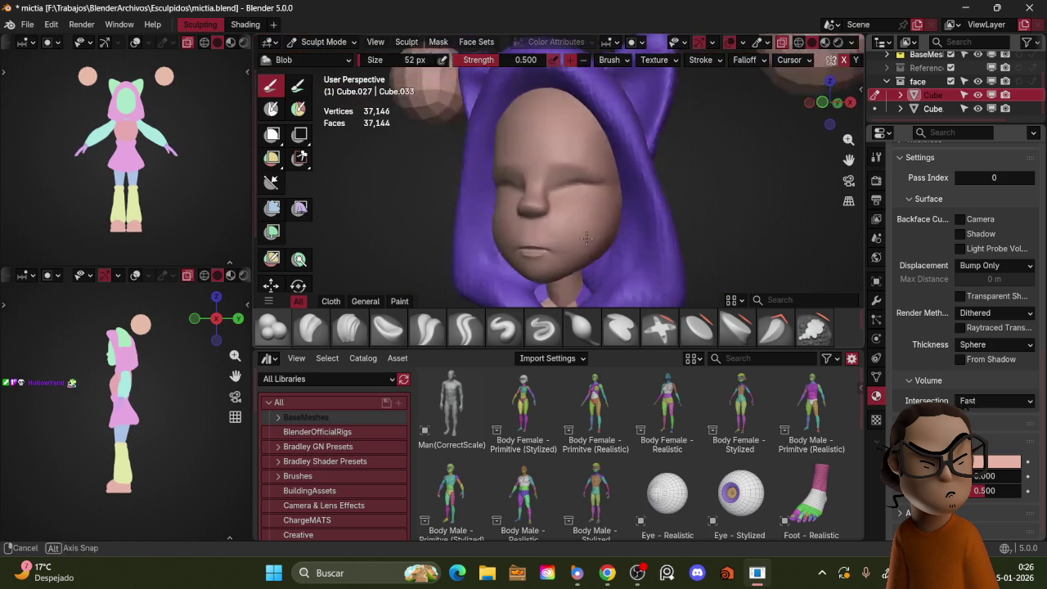
- Select the Crease Sharp brush and orbit to view the whole hooded head
click(503, 330)
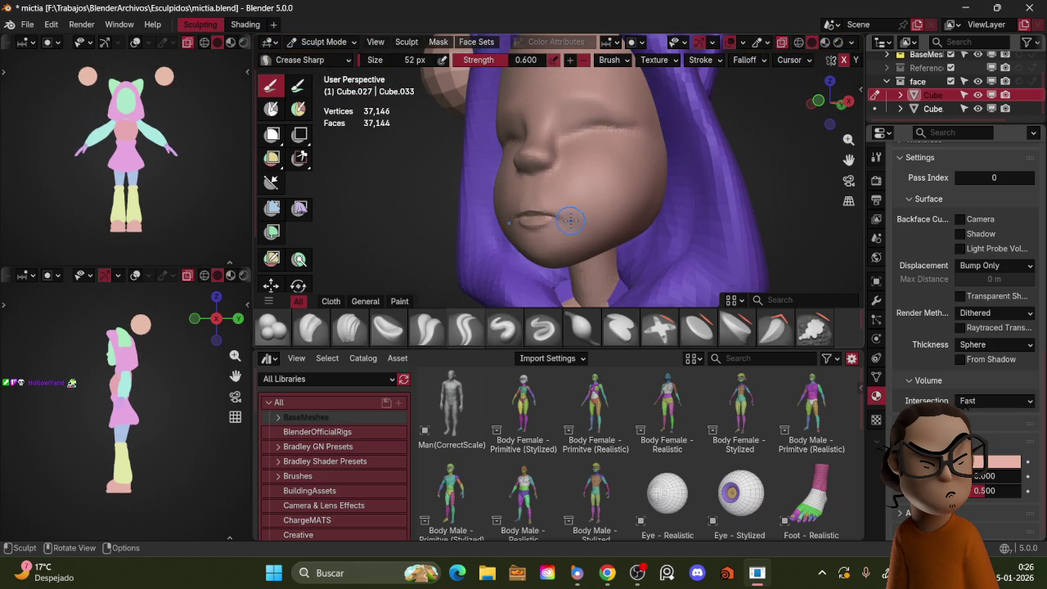
mouse_move(600, 208)
middle_down()
mouse_move(578, 191)
mouse_move(622, 186)
middle_up()
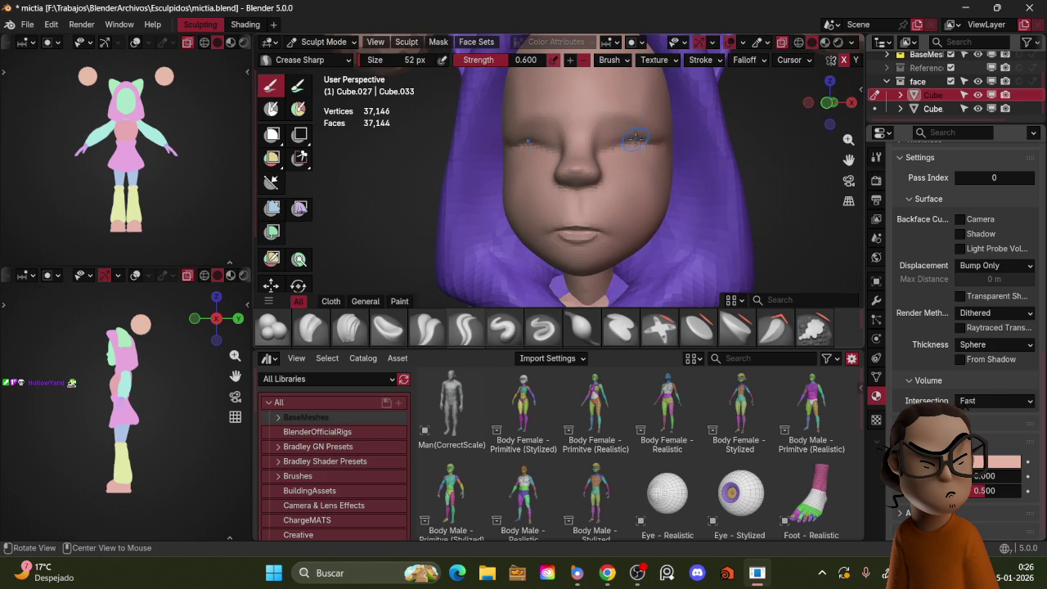
mouse_move(695, 170)
middle_down()
mouse_move(729, 197)
mouse_move(601, 203)
middle_up()
scroll(729, 197, down, 3)
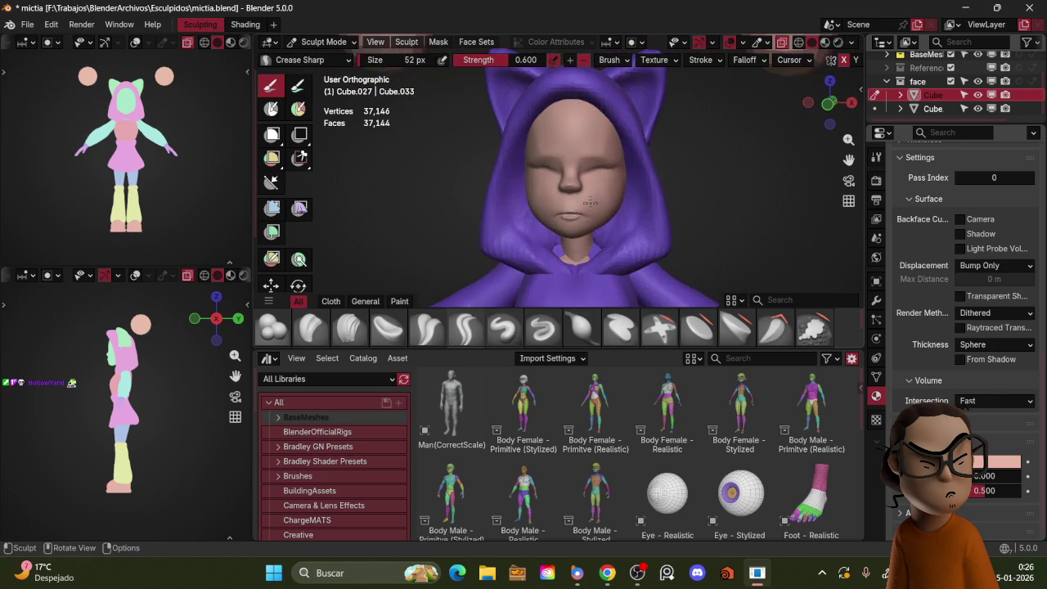
scroll(601, 203, up, 1)
scroll(570, 247, up, 1)
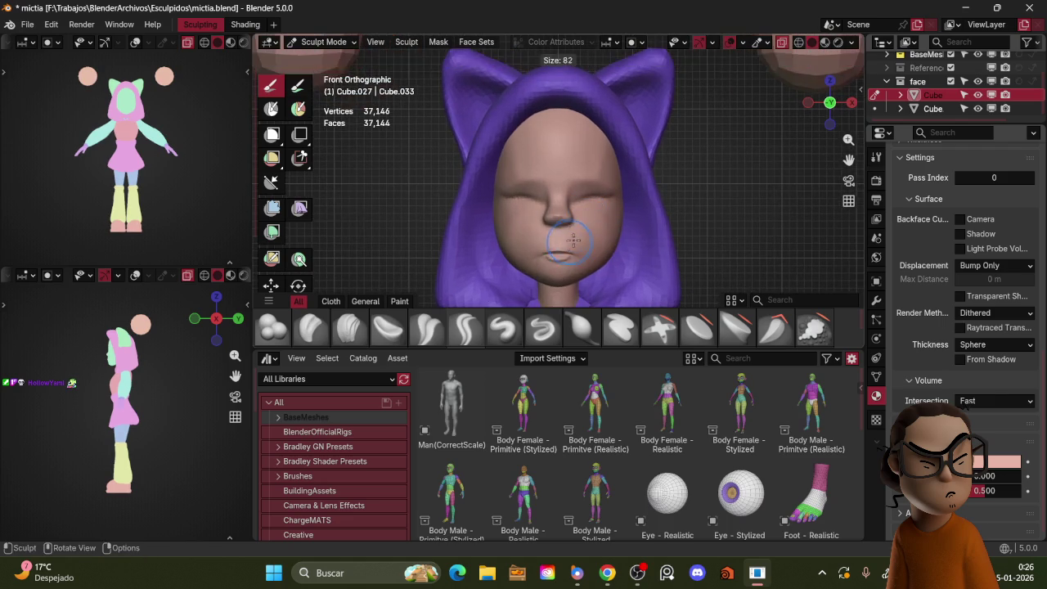
- Nudge the mouth corner slightly upward with Grab, then set the brush to 54 px
key(g)
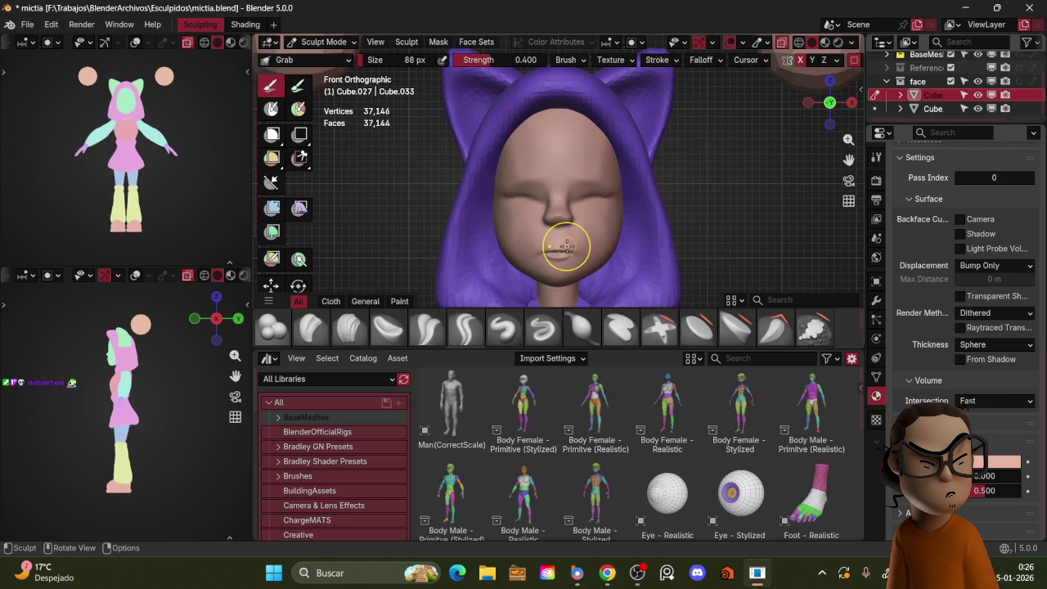
drag(572, 252, 580, 246)
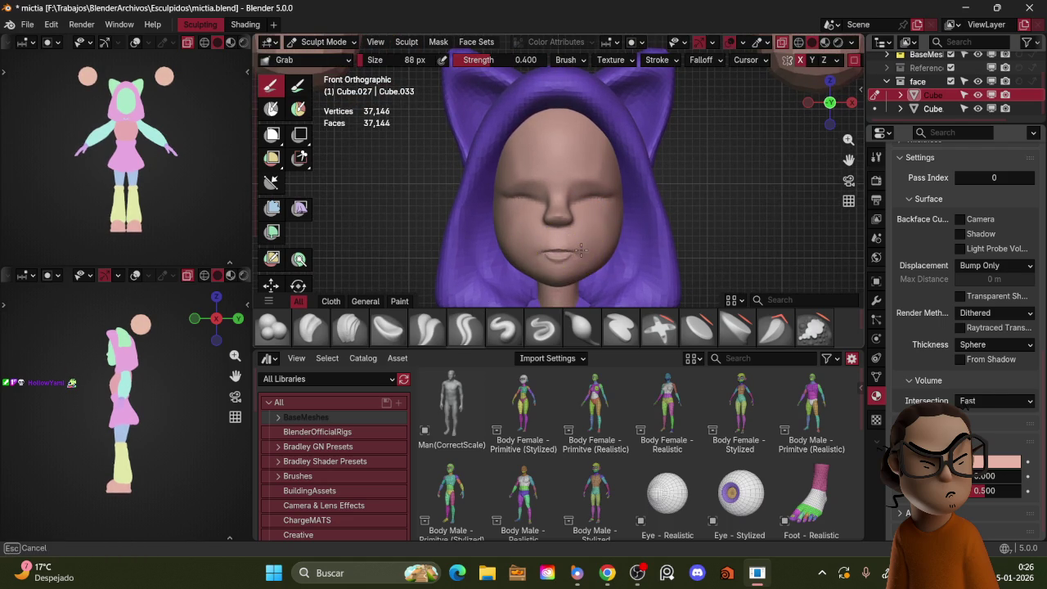
mouse_move(662, 191)
middle_down()
mouse_move(669, 220)
mouse_move(573, 225)
middle_up()
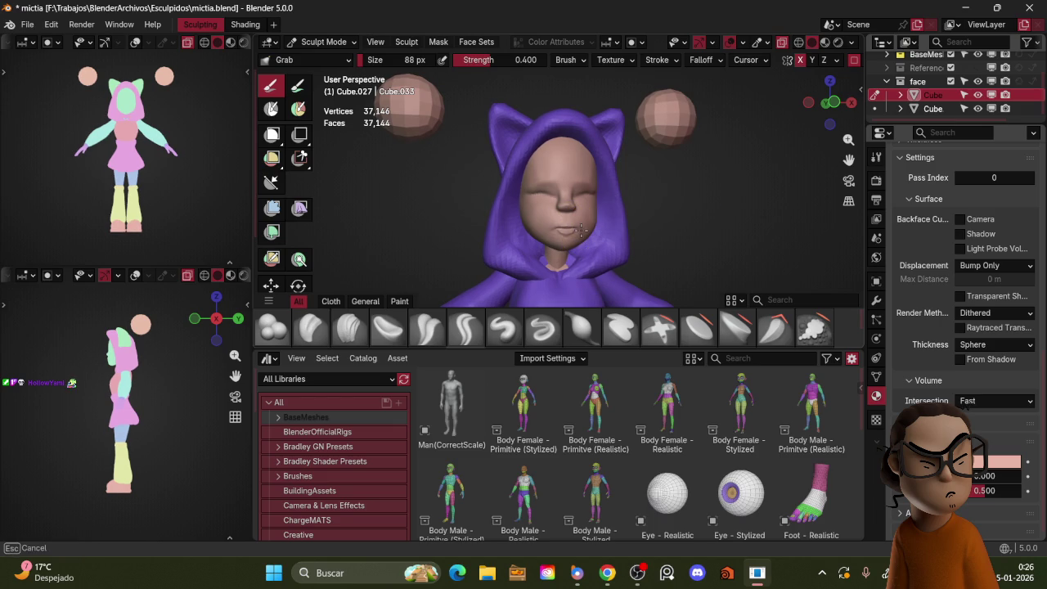
key(f)
click(564, 233)
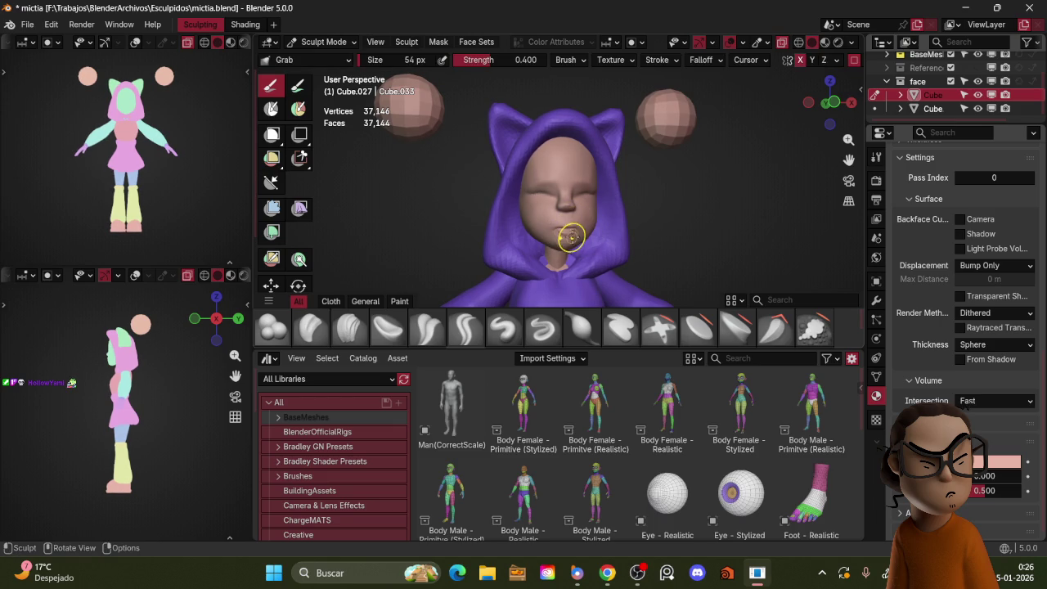
scroll(654, 204, down, 5)
middle_drag(674, 208, 593, 216)
- View the face straight from the front and set the brush to 57 px
scroll(593, 216, up, 5)
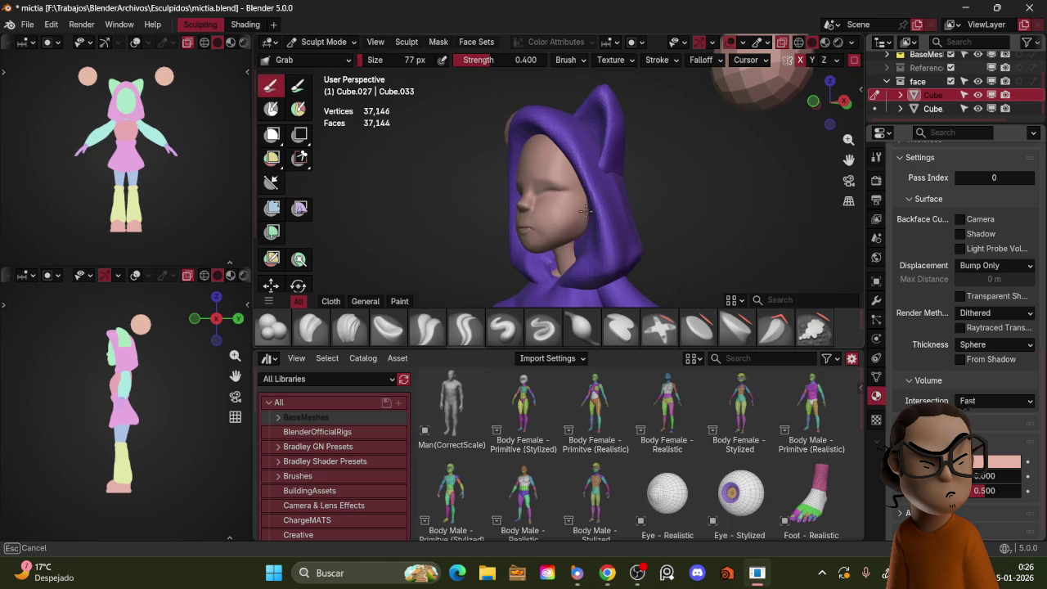
alt+middle_drag(595, 194, 635, 195)
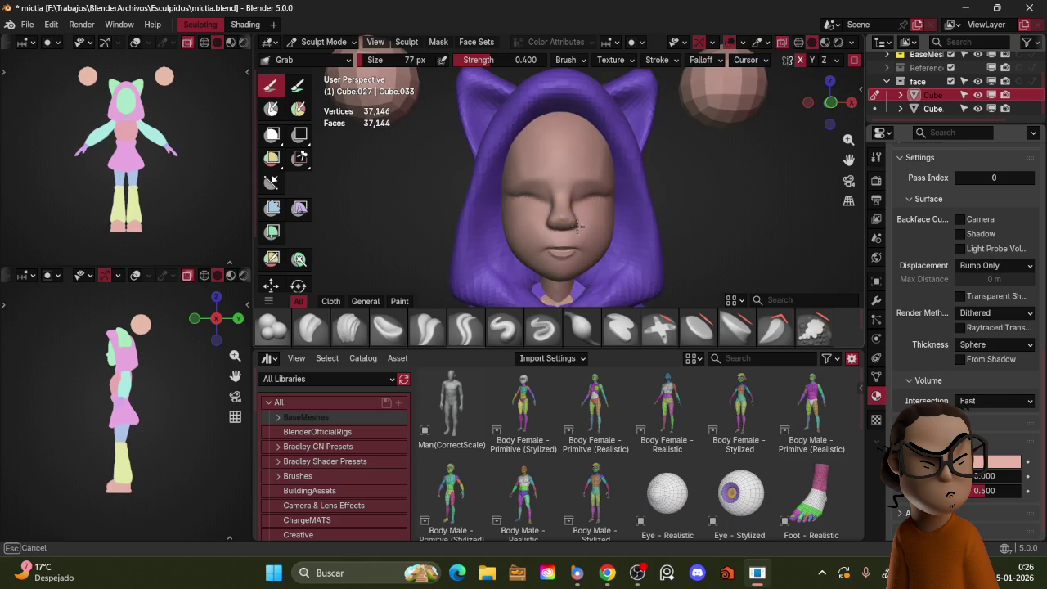
alt+middle_drag(575, 220, 562, 215)
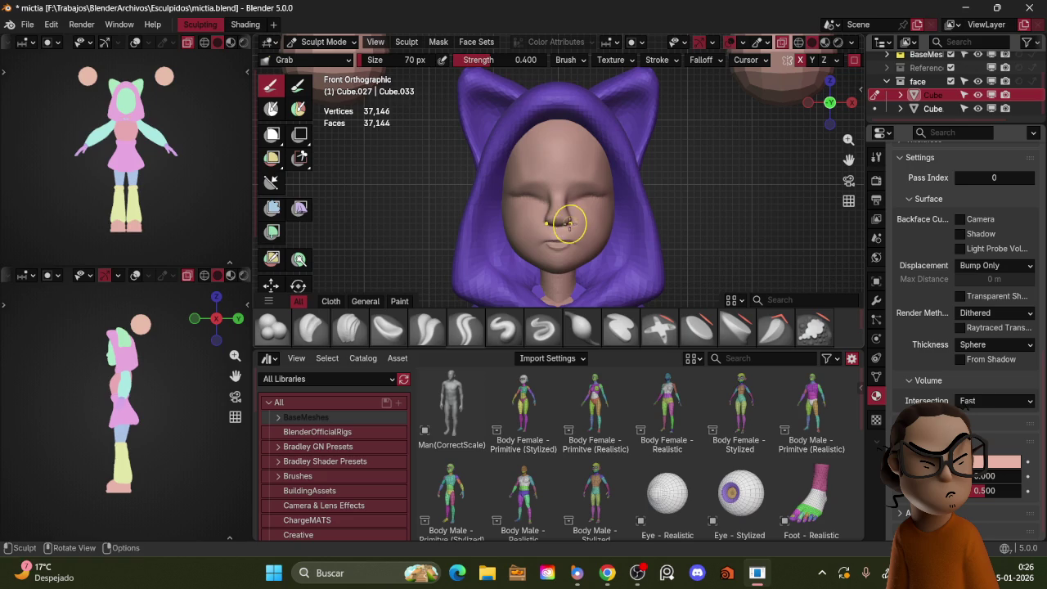
key(f)
click(565, 216)
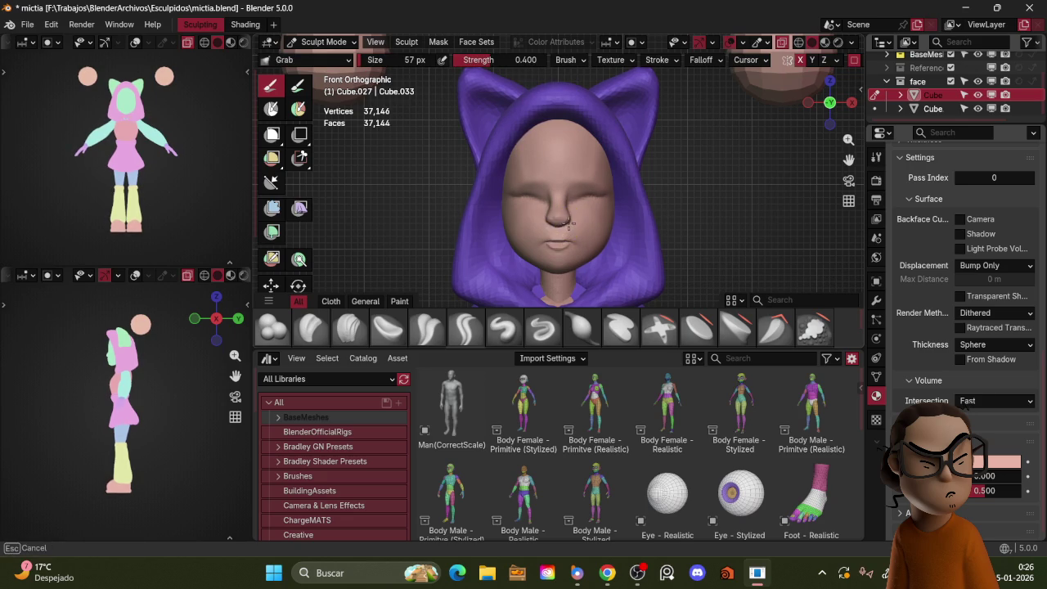
- Check the face from side, below and three-quarter angles, then grab the surface near the mouth
mouse_move(577, 217)
middle_down()
mouse_move(535, 198)
mouse_move(545, 226)
middle_up()
scroll(572, 175, up, 5)
middle_drag(573, 175, 605, 187)
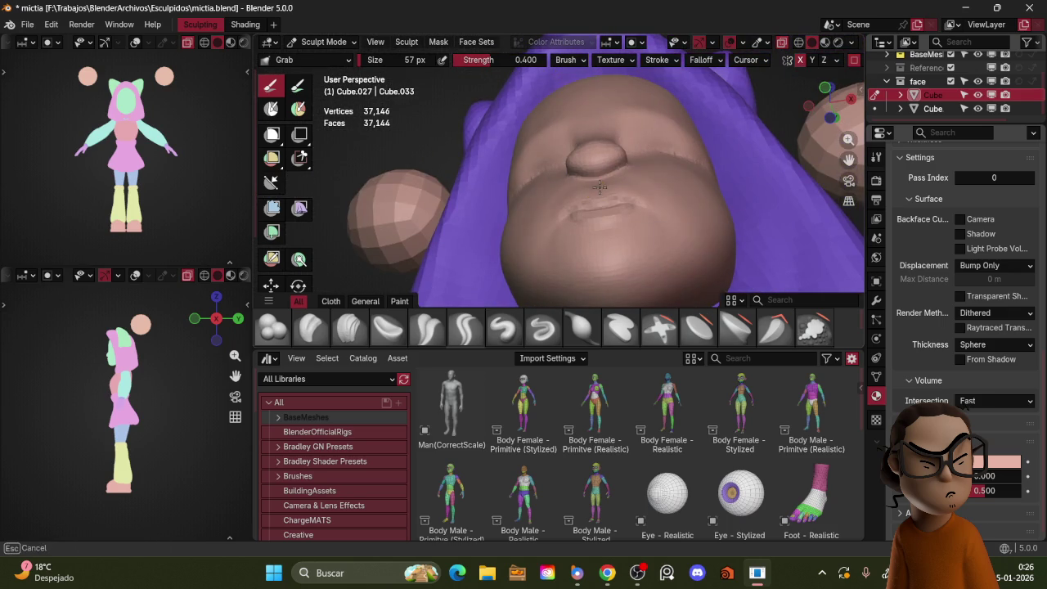
scroll(654, 172, down, 2)
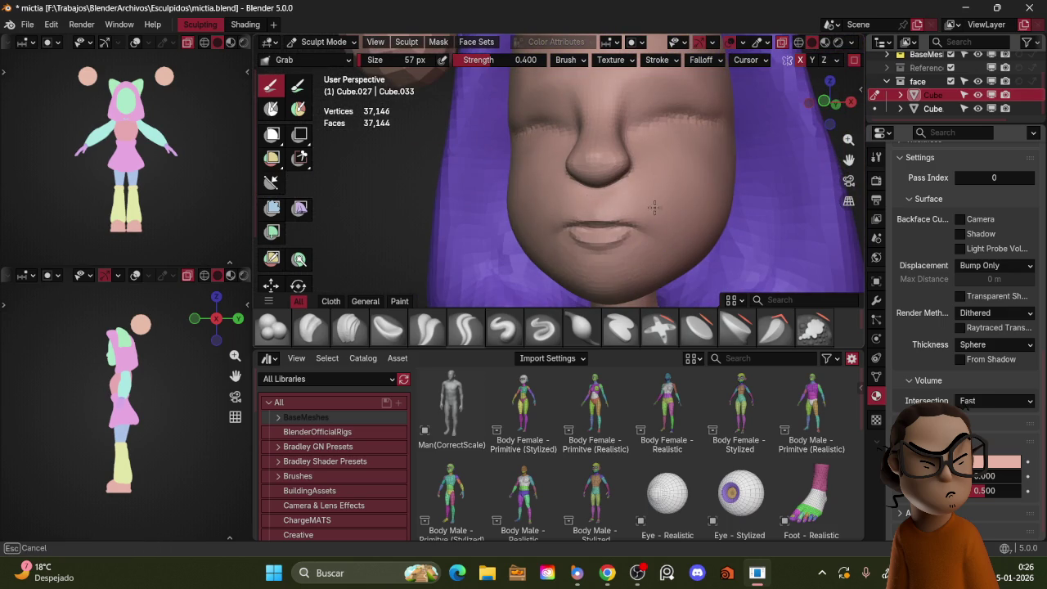
middle_drag(651, 209, 620, 225)
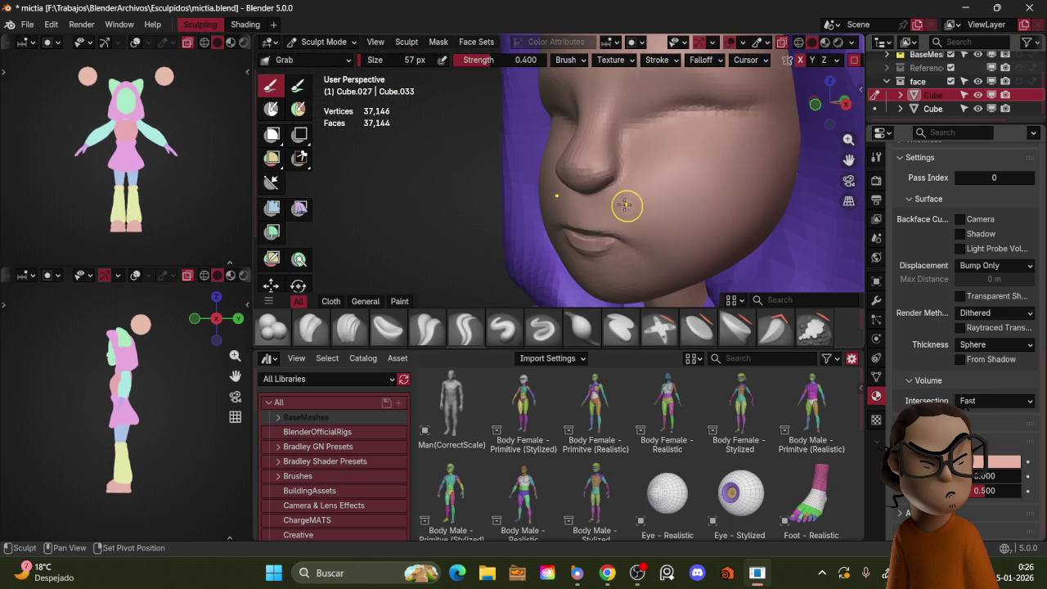
mouse_move(661, 180)
middle_down()
mouse_move(666, 215)
mouse_move(751, 186)
mouse_move(582, 206)
middle_up()
drag(582, 206, 584, 206)
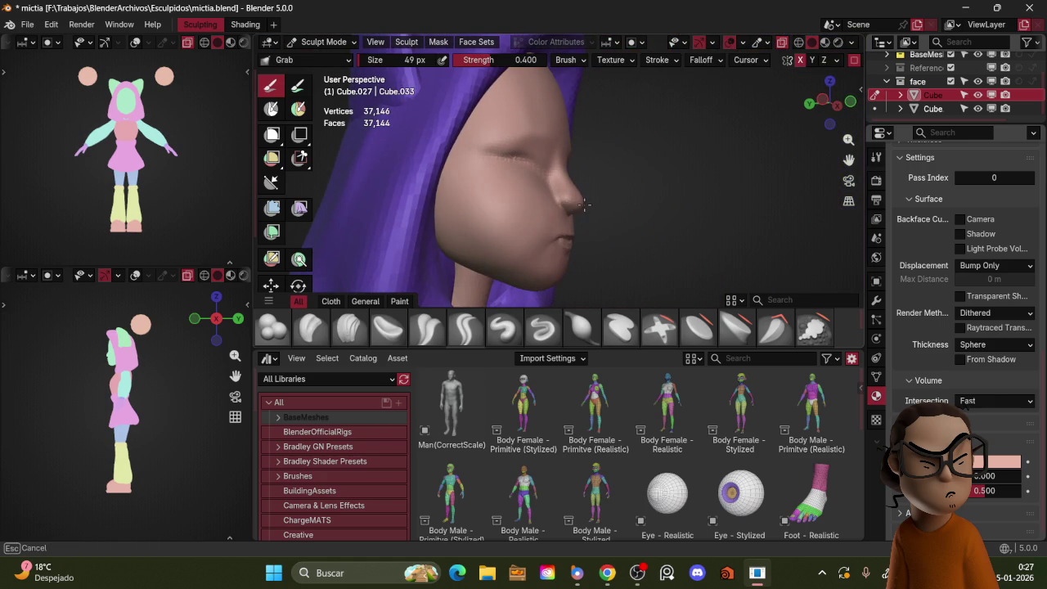
- Orbit and zoom out to review the face and the whole character
mouse_move(664, 190)
middle_down()
mouse_move(623, 198)
mouse_move(556, 182)
mouse_move(587, 198)
mouse_move(679, 195)
middle_up()
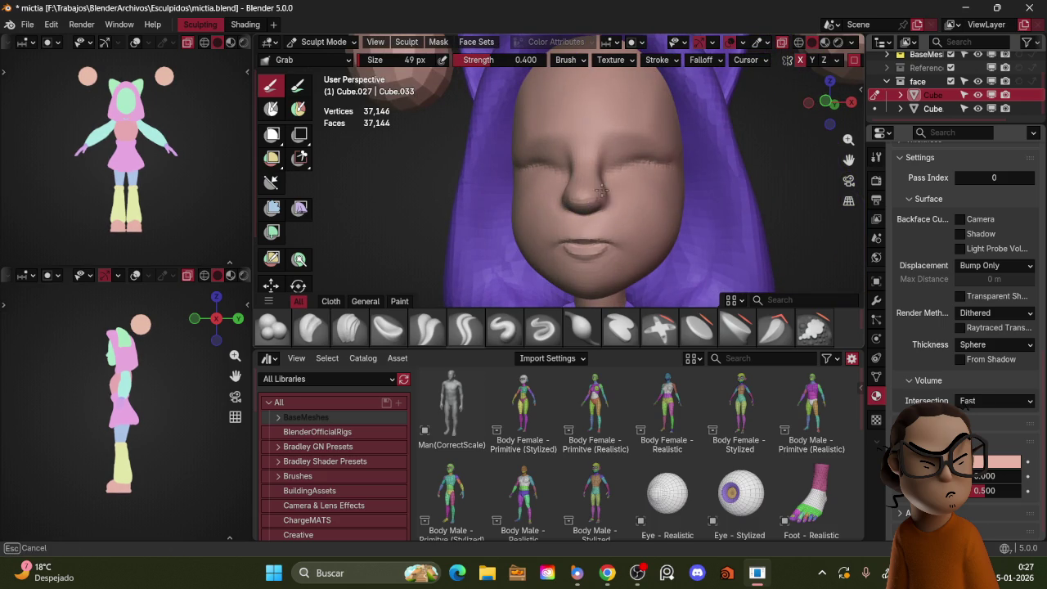
mouse_move(629, 179)
middle_down()
mouse_move(671, 187)
mouse_move(602, 192)
middle_up()
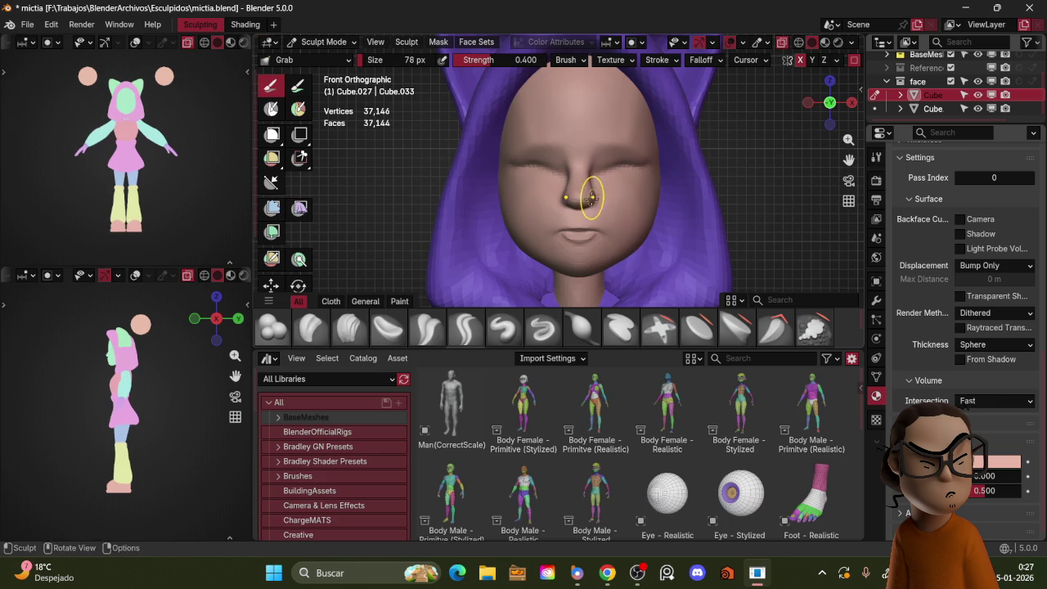
scroll(689, 147, down, 5)
mouse_move(689, 147)
middle_down()
mouse_move(630, 217)
mouse_move(730, 203)
mouse_move(632, 170)
mouse_move(677, 159)
middle_up()
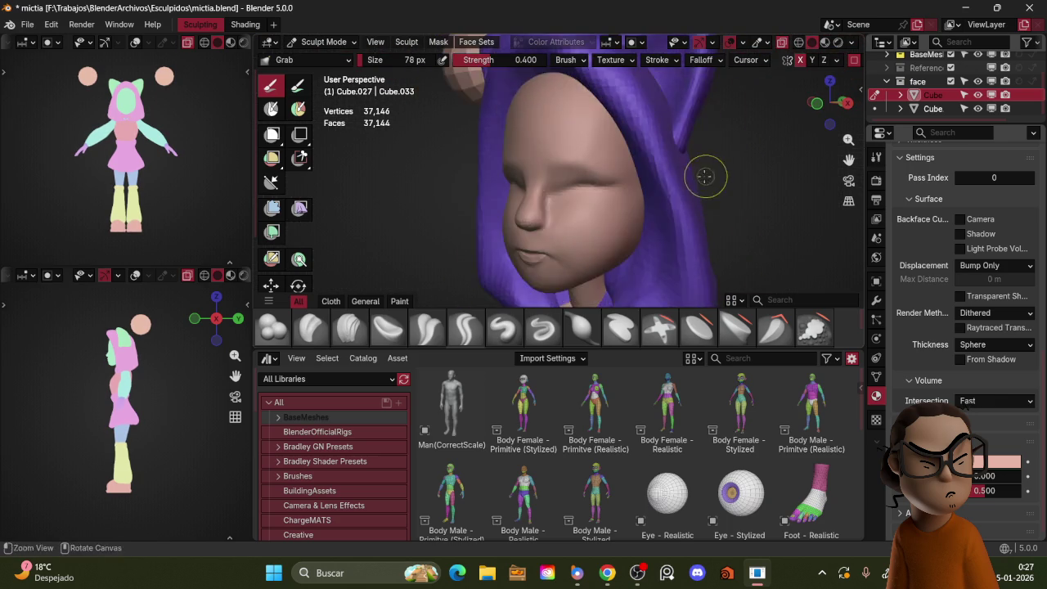
scroll(705, 175, up, 3)
mouse_move(499, 286)
ctrl+middle_down()
mouse_move(523, 245)
mouse_move(526, 211)
ctrl+middle_up()
- Undo a trial Crease Sharp stroke beside the nose, then polish the left eyelid crease with Crease Polish
key(shift+c)
drag(526, 211, 514, 163)
key(ctrl+z)
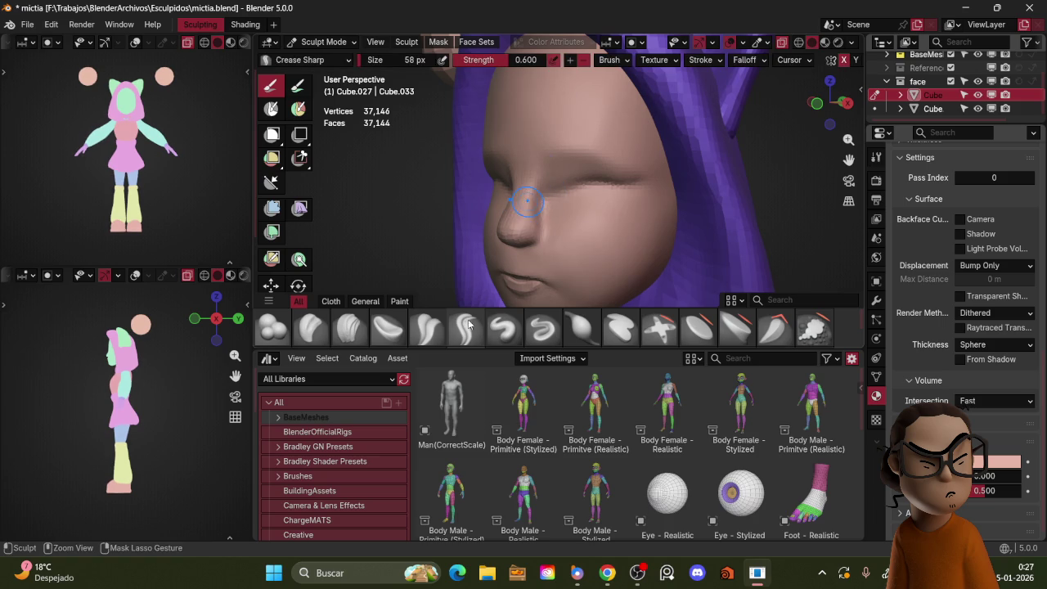
click(440, 327)
drag(529, 179, 527, 171)
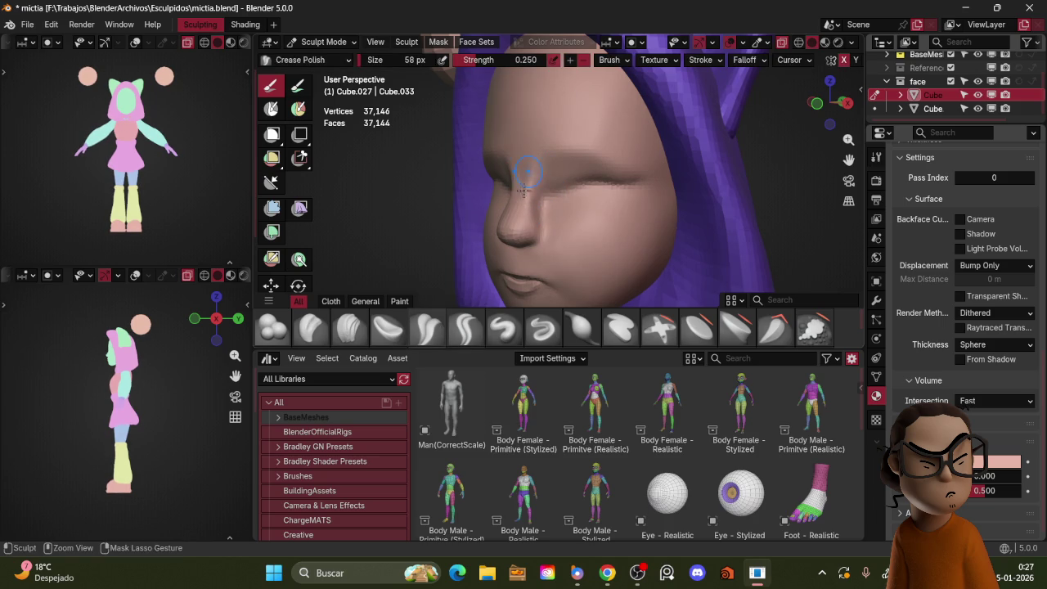
mouse_move(537, 171)
middle_down()
mouse_move(537, 241)
mouse_move(542, 194)
middle_up()
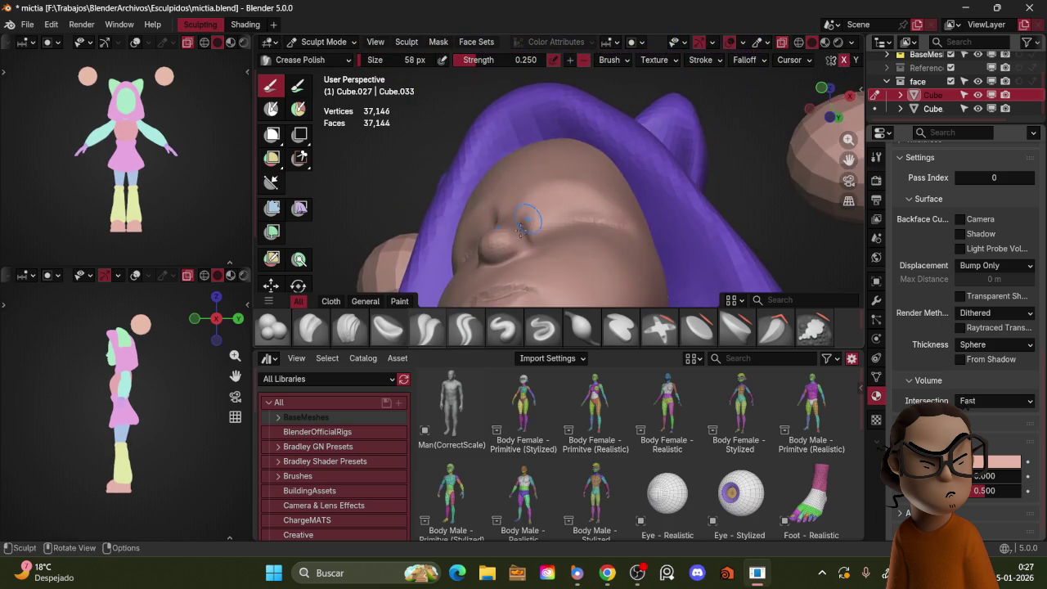
mouse_move(544, 239)
middle_down()
mouse_move(513, 256)
mouse_move(563, 206)
middle_up()
- Try pulling the nose tip down with a 103 px Grab brush, then undo it
key(f)
click(566, 204)
key(g)
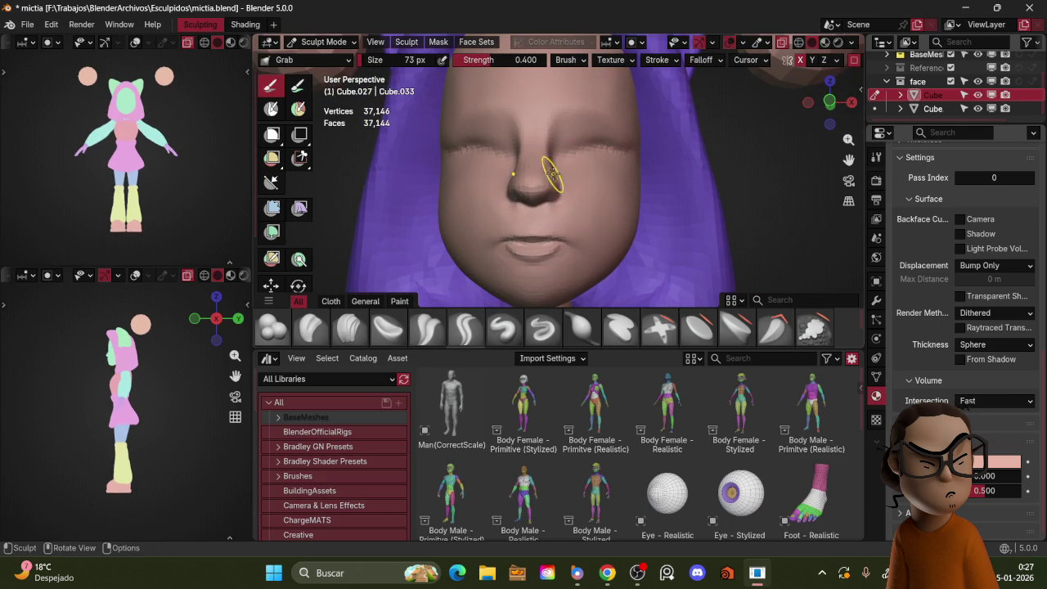
key(KP_1)
key(f)
click(556, 166)
drag(560, 164, 543, 205)
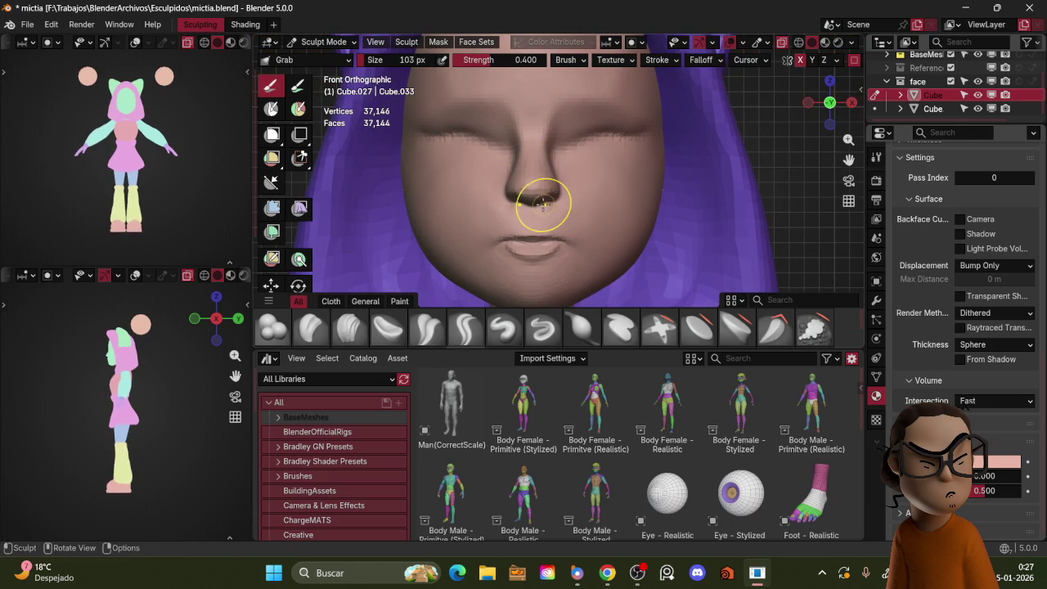
key(ctrl+z)
- From the front view, slightly reshape the lips with a 66 px Grab brush
scroll(654, 200, down, 3)
mouse_move(654, 200)
middle_down()
mouse_move(728, 186)
mouse_move(615, 199)
mouse_move(685, 187)
middle_up()
scroll(728, 185, down, 5)
scroll(615, 198, up, 5)
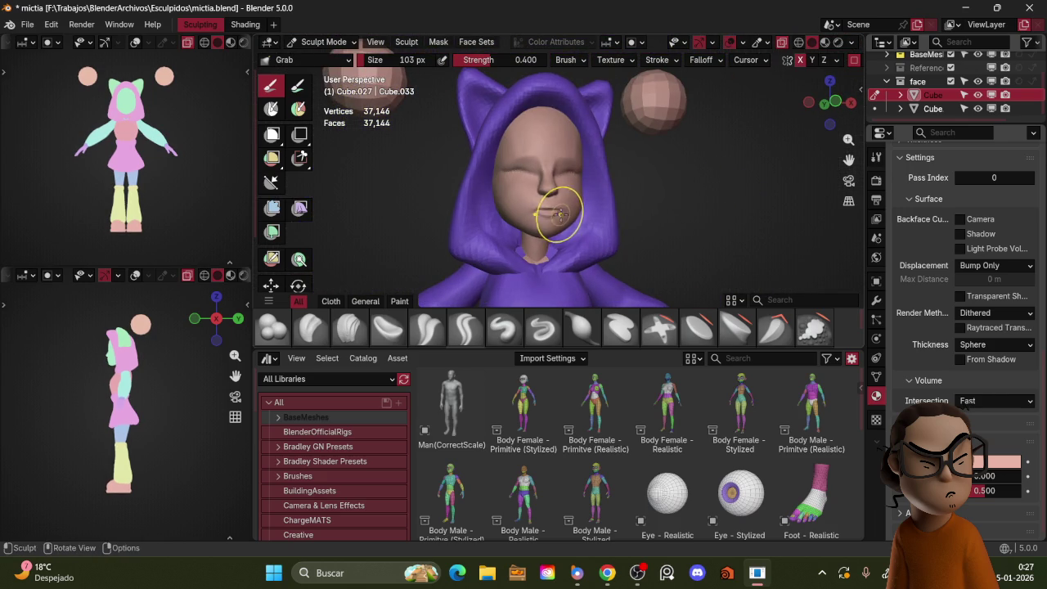
key(KP_1)
key(f)
click(548, 206)
drag(548, 206, 549, 204)
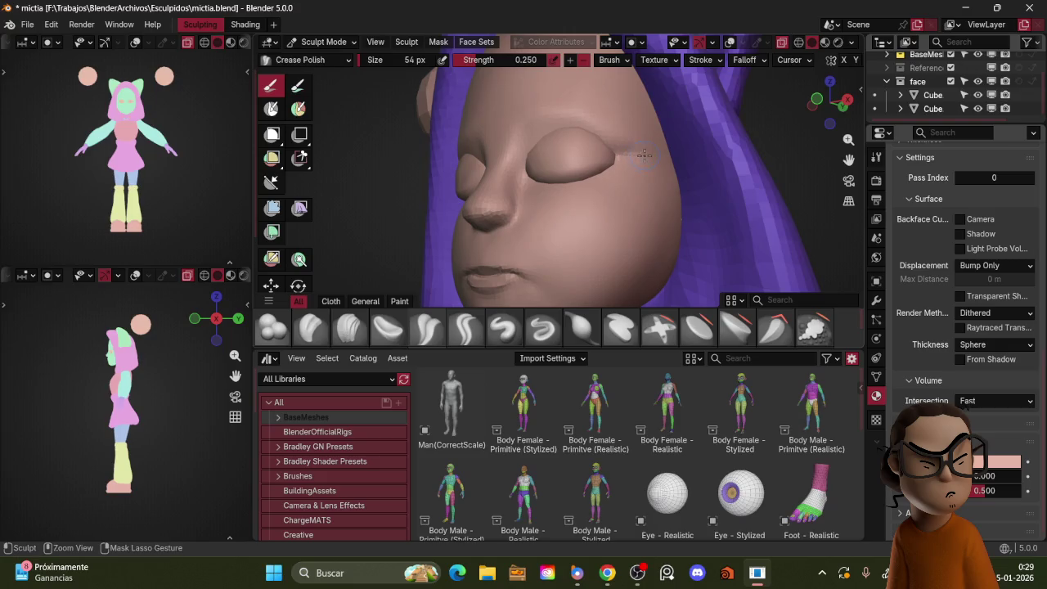
- At 68 px, smooth the lower eyelid edge and sharpen the crease toward the outer corner
key(f)
key(Escape)
key(f)
key(Escape)
key(f)
click(609, 154)
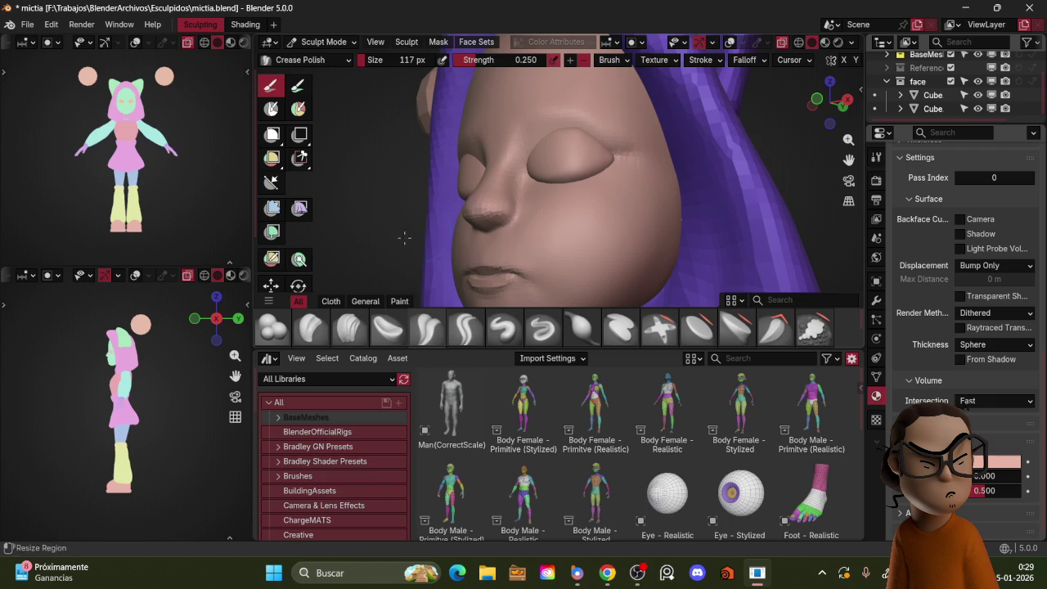
key(f)
click(525, 174)
drag(525, 173, 621, 162)
drag(531, 168, 618, 153)
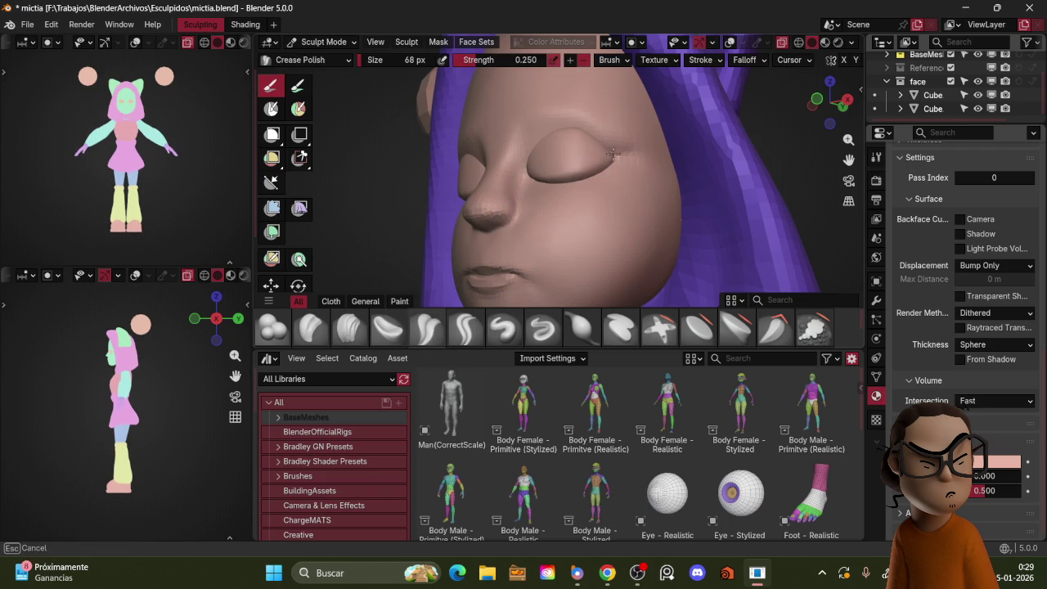
- Set the brush to 107 px and check the head from front and side views
key(KP_3)
key(KP_1)
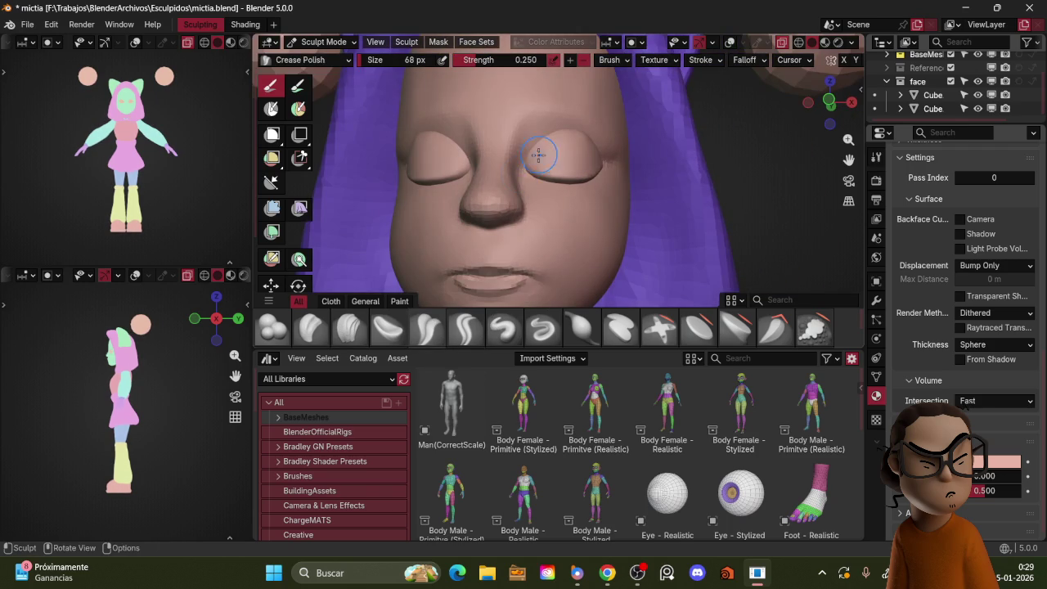
middle_drag(526, 163, 605, 167)
scroll(572, 171, down, 3)
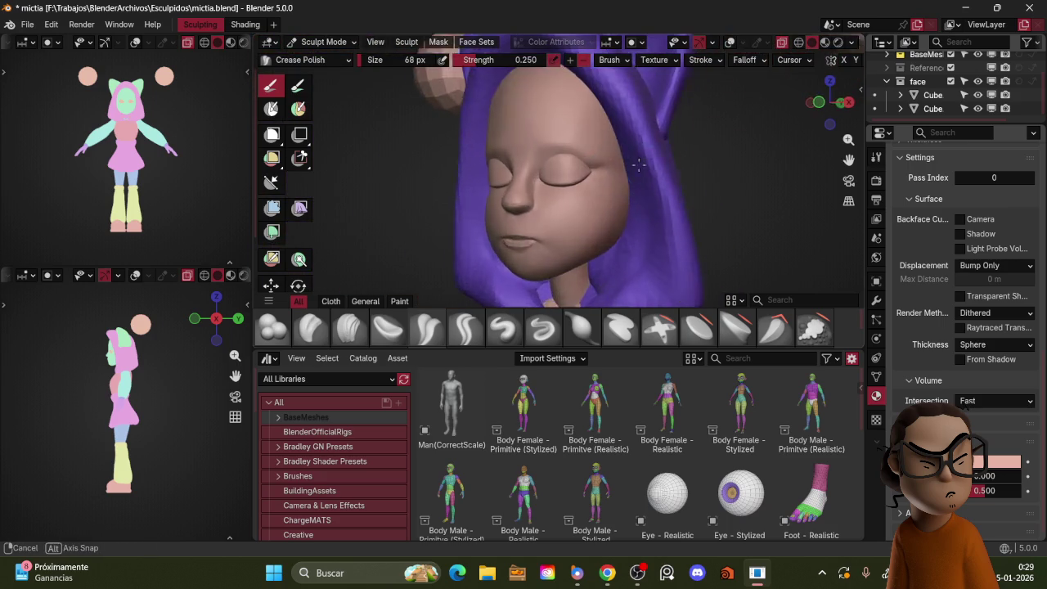
key(f)
click(614, 167)
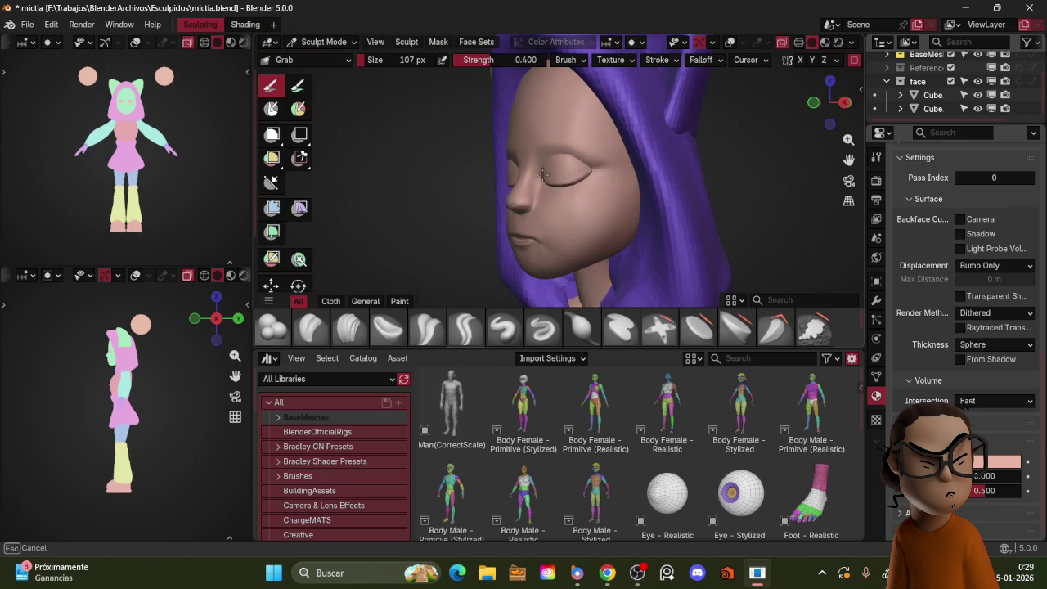
middle_drag(586, 167, 542, 174)
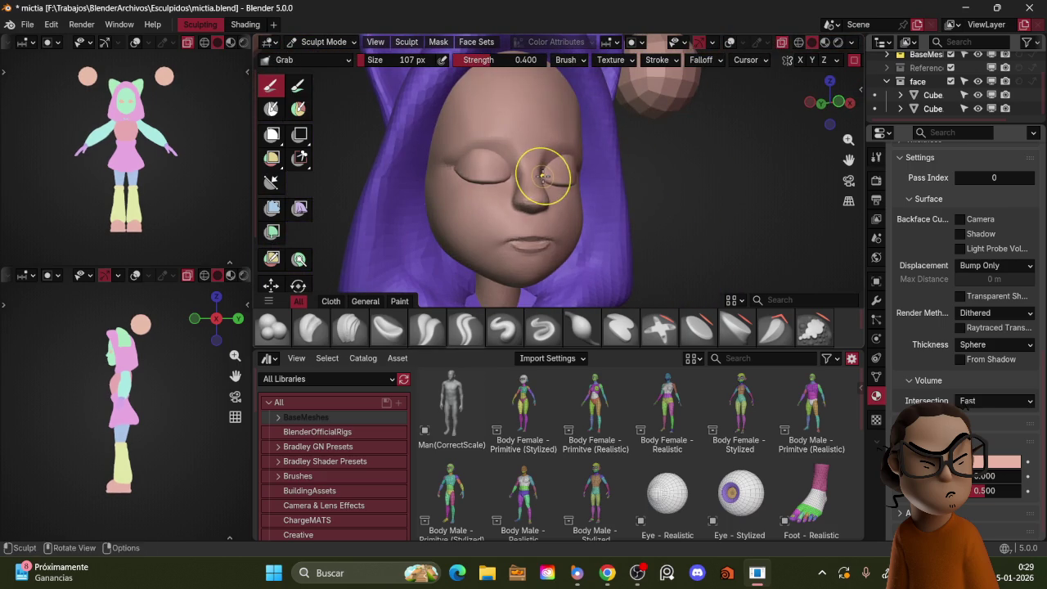
middle_drag(551, 169, 542, 154)
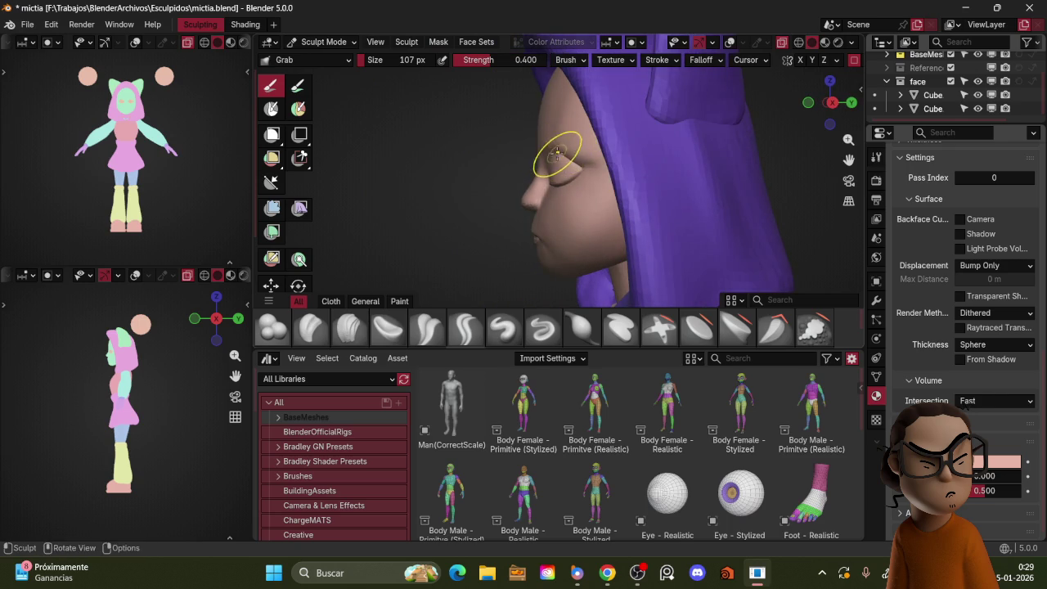
mouse_move(540, 153)
middle_down()
mouse_move(731, 175)
mouse_move(668, 131)
middle_up()
scroll(648, 171, down, 3)
scroll(668, 131, up, 3)
key(ctrl+Tab)
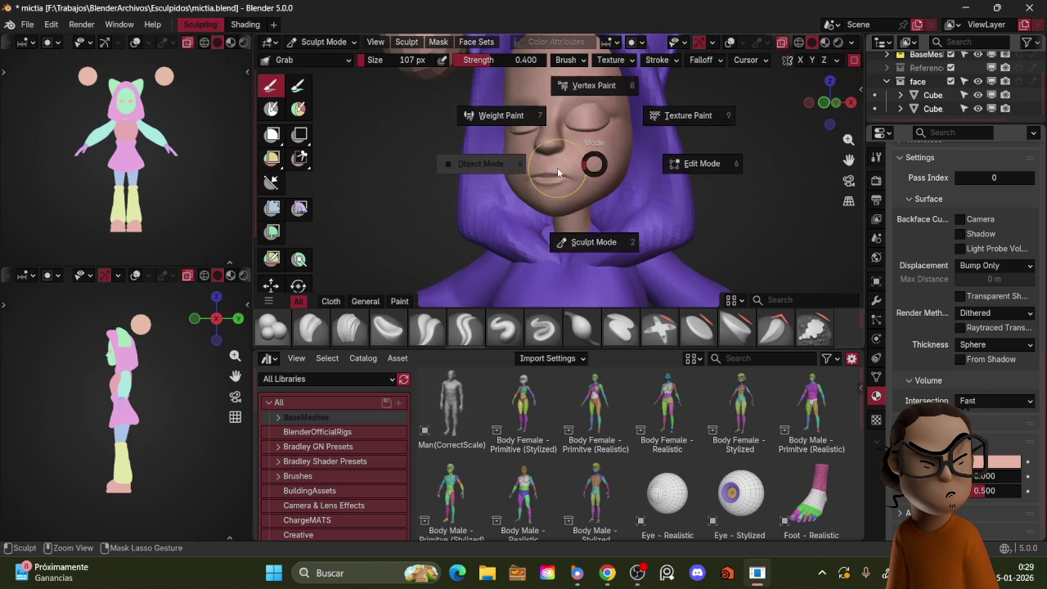
- Make the upper Cube active in Object Mode, then return to Sculpt Mode
click(562, 167)
click(594, 181)
key(ctrl+Tab)
mouse_move(604, 182)
middle_down()
mouse_move(551, 170)
mouse_move(620, 193)
middle_up()
scroll(572, 186, up, 2)
- From the front view of the lips, set up the Clay Strips brush at 34 px
key(shift+c)
key(KP_1)
key(bracketleft)
key(bracketleft)
key(bracketleft)
key(bracketleft)
key(bracketleft)
key(bracketleft)
key(c)
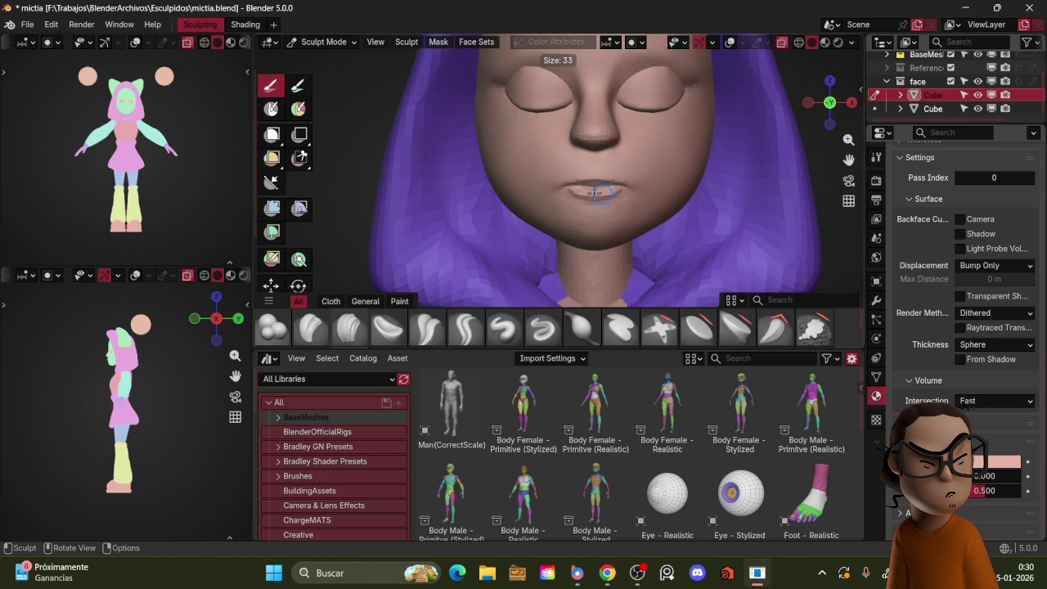
key(f)
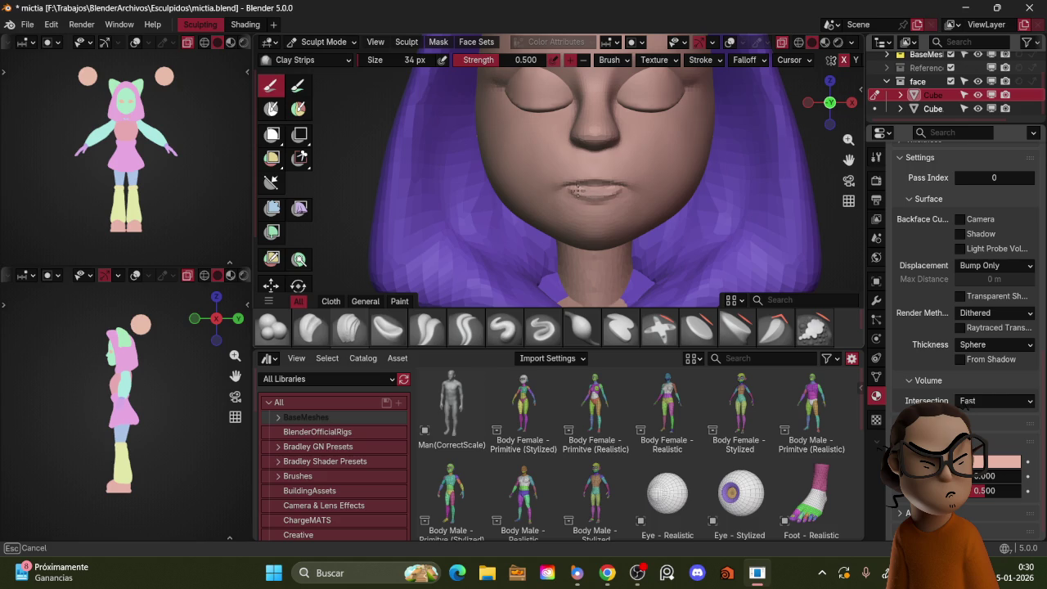
click(597, 193)
- Crease and polish the lip line with the Crease Polish brush
mouse_move(567, 159)
middle_down()
mouse_move(562, 178)
mouse_move(618, 198)
middle_up()
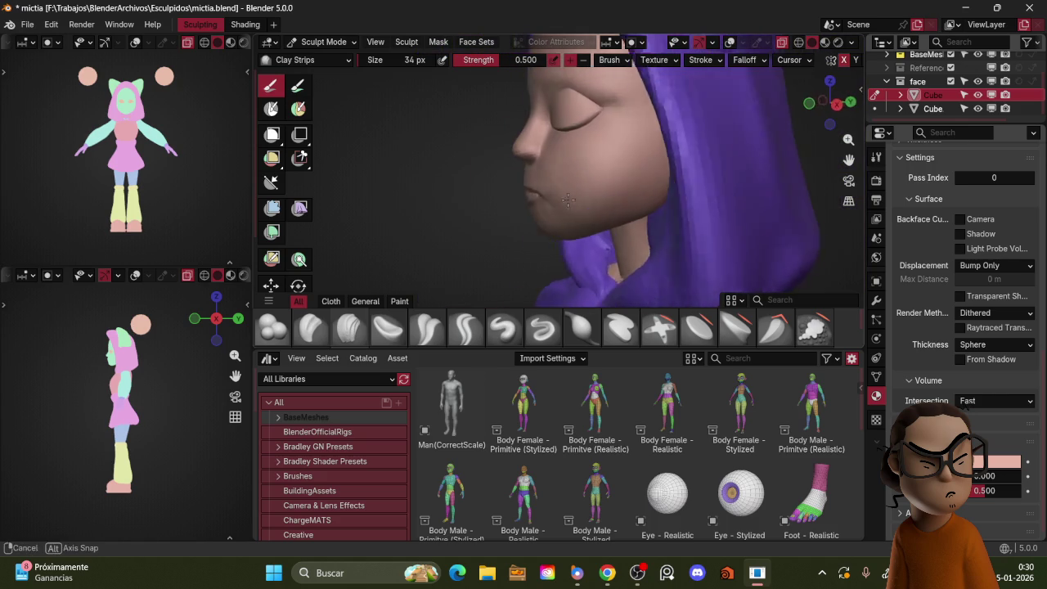
key(shift+c)
mouse_move(621, 193)
mouse_down()
mouse_move(605, 185)
mouse_move(632, 187)
mouse_up()
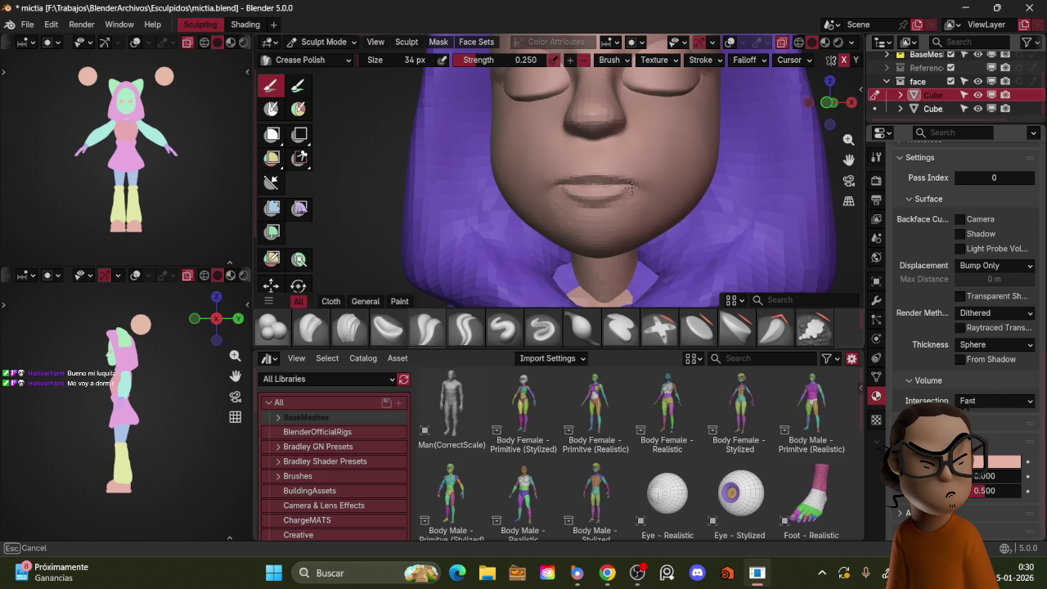
scroll(666, 164, down, 4)
mouse_move(667, 164)
middle_down()
mouse_move(743, 173)
mouse_move(605, 162)
middle_up()
scroll(654, 164, up, 4)
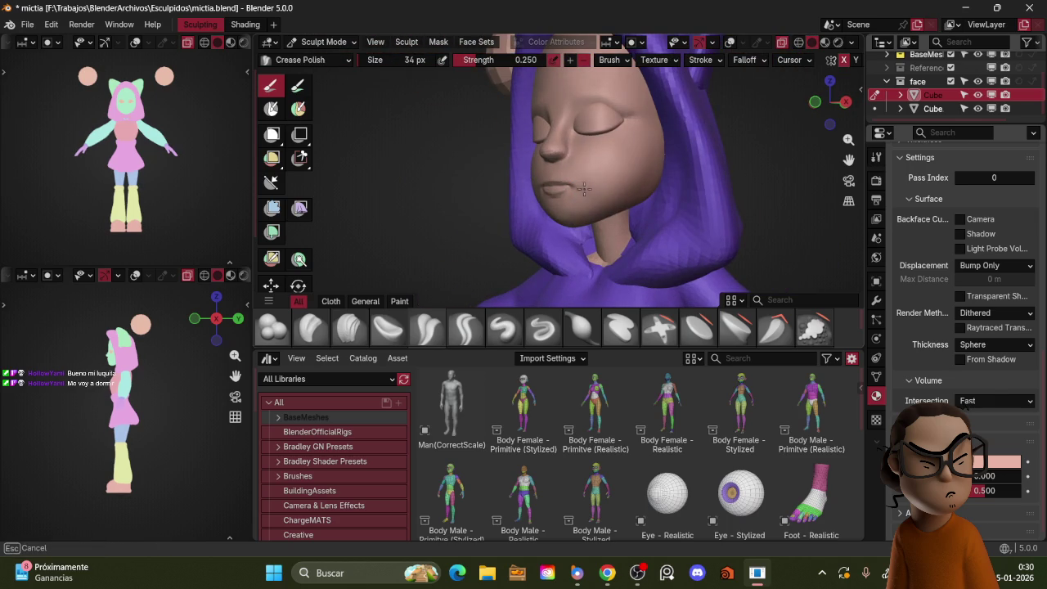
- Polish along the chin at 39 px, then up over the cheek at 46 px
key(f)
click(625, 172)
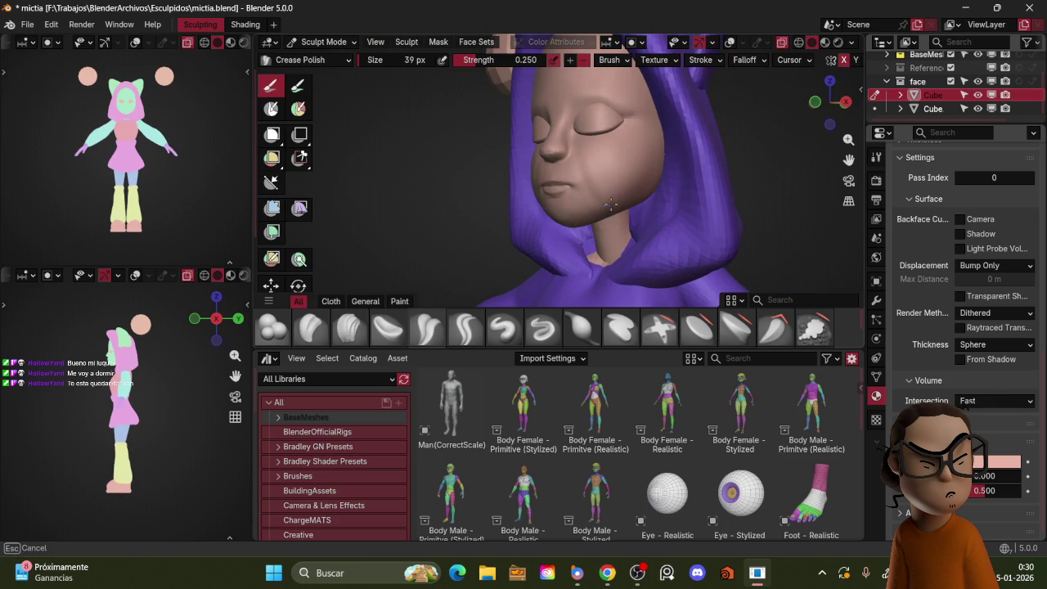
drag(633, 177, 593, 197)
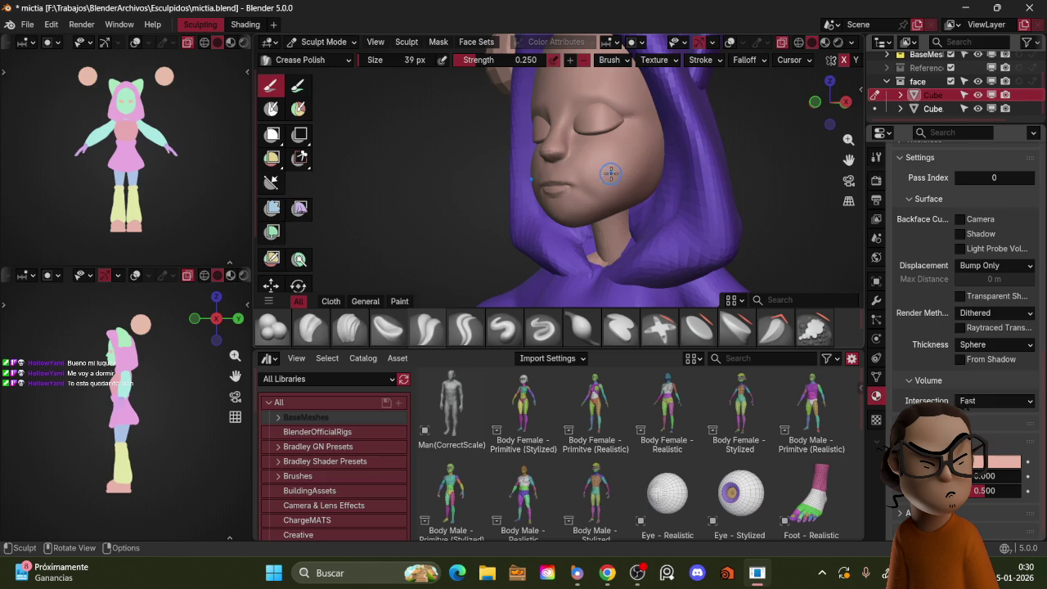
key(f)
click(581, 163)
mouse_move(614, 178)
mouse_down()
mouse_move(593, 141)
mouse_move(595, 174)
mouse_up()
middle_drag(612, 203, 736, 180)
scroll(748, 175, down, 2)
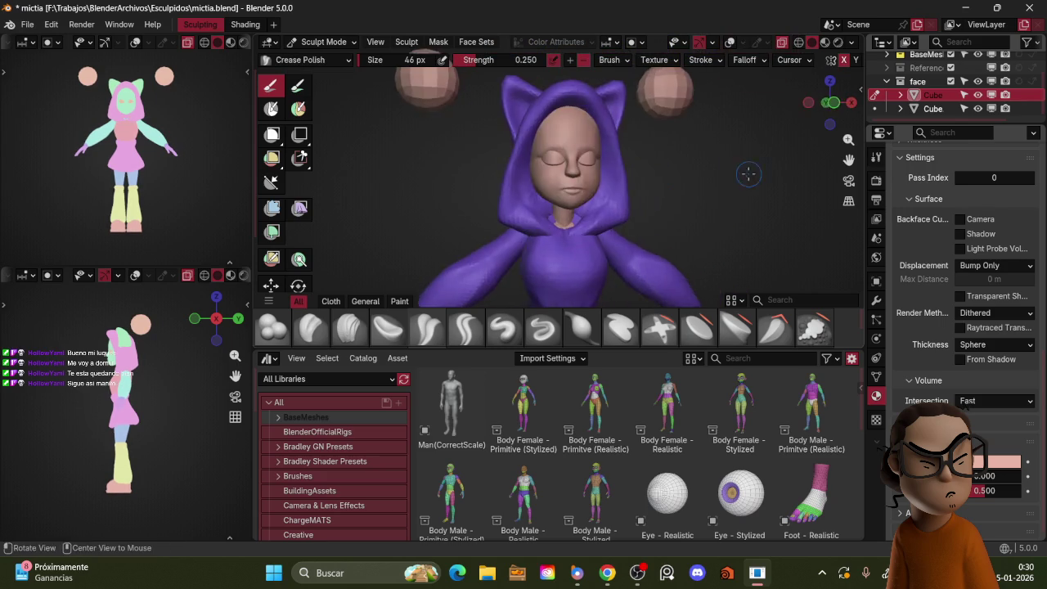
- Finish the Crease Polish stroke on the cheek, checking it from a three-quarter view
scroll(626, 157, up, 3)
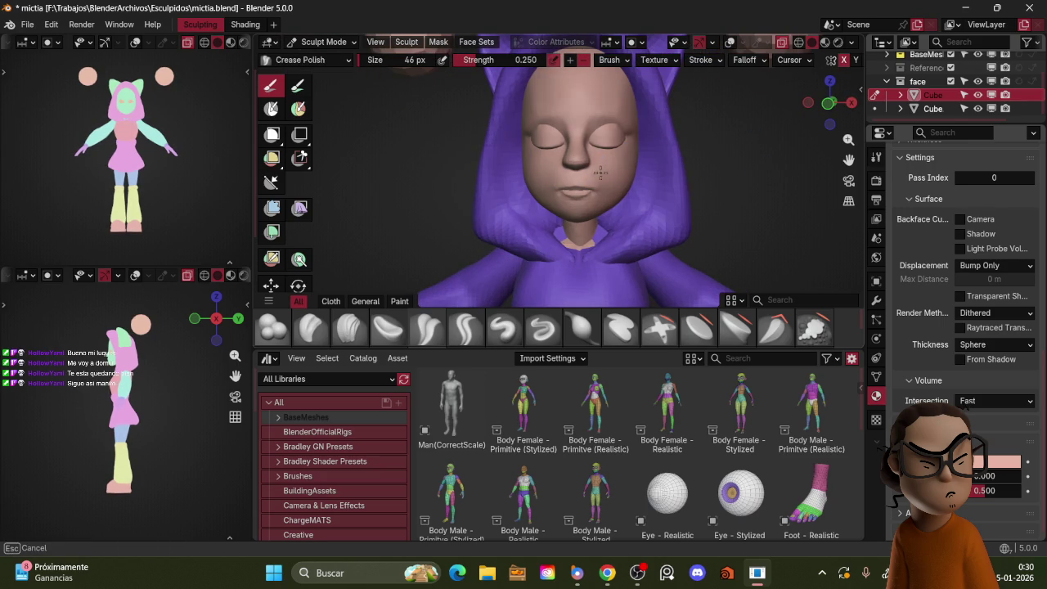
drag(600, 158, 598, 200)
mouse_move(598, 200)
middle_down()
mouse_move(605, 190)
mouse_move(608, 201)
mouse_move(601, 197)
middle_up()
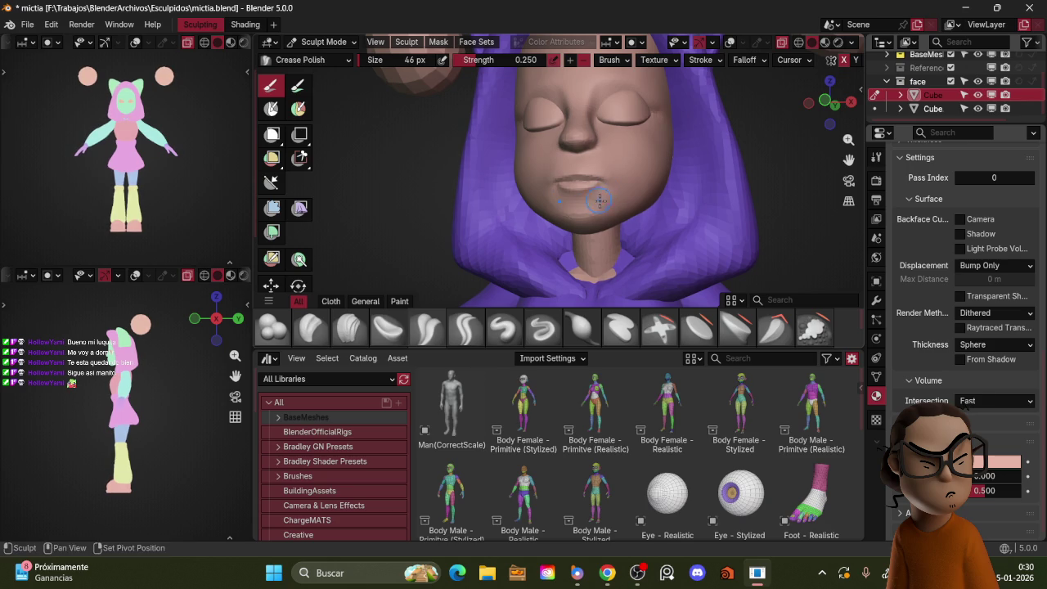
scroll(610, 202, down, 3)
mouse_move(609, 202)
middle_down()
mouse_move(749, 190)
mouse_move(567, 197)
mouse_move(661, 218)
mouse_move(598, 194)
mouse_move(656, 178)
mouse_move(600, 191)
middle_up()
scroll(740, 187, up, 3)
scroll(567, 198, down, 2)
scroll(656, 179, down, 4)
scroll(656, 178, up, 5)
- Nudge the face surface with the Grab brush at 72 px, then return to Object Mode
key(g)
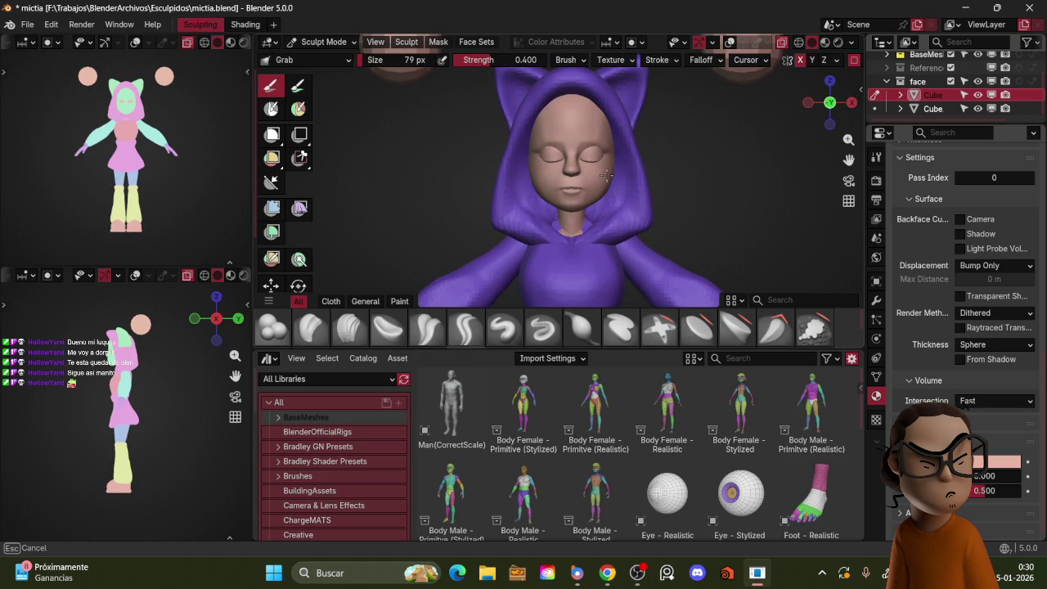
key(bracketleft)
drag(606, 166, 599, 189)
mouse_move(678, 152)
middle_down()
mouse_move(661, 197)
mouse_move(790, 184)
mouse_move(709, 155)
middle_up()
scroll(662, 196, down, 3)
scroll(753, 169, up, 2)
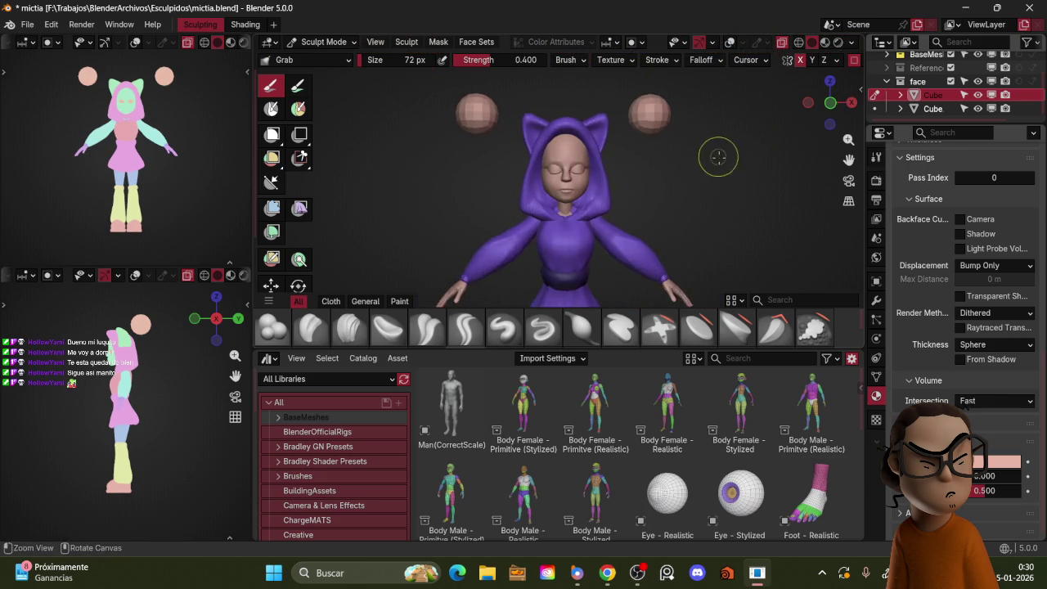
scroll(709, 155, down, 1)
key(ctrl+Tab)
click(572, 172)
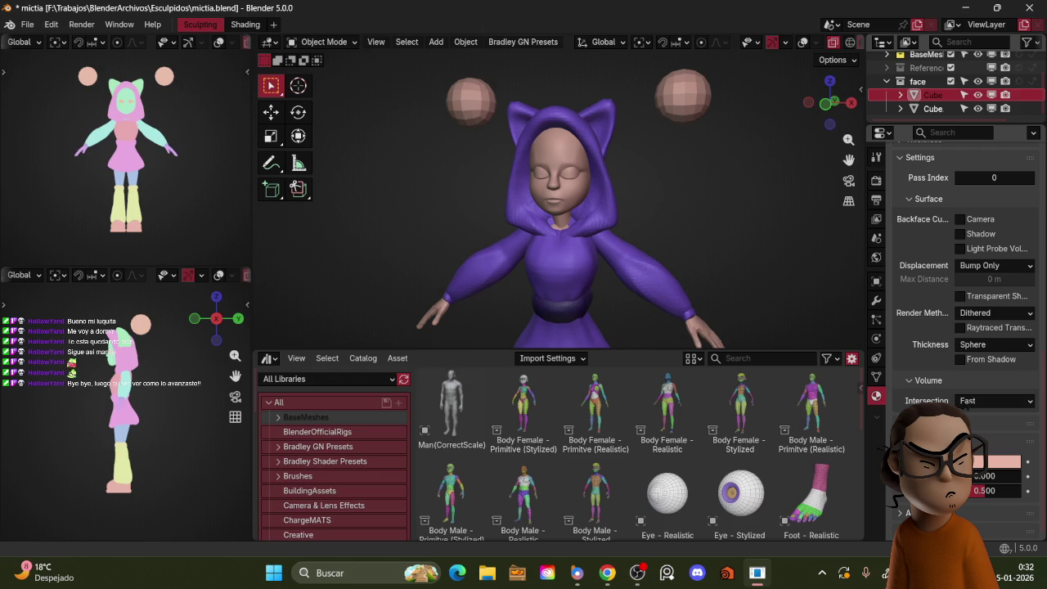
click(662, 188)
scroll(682, 205, down, 2)
scroll(691, 219, down, 2)
scroll(683, 231, up, 2)
scroll(671, 237, up, 3)
mouse_move(666, 245)
middle_down()
mouse_move(643, 231)
mouse_move(692, 213)
middle_up()
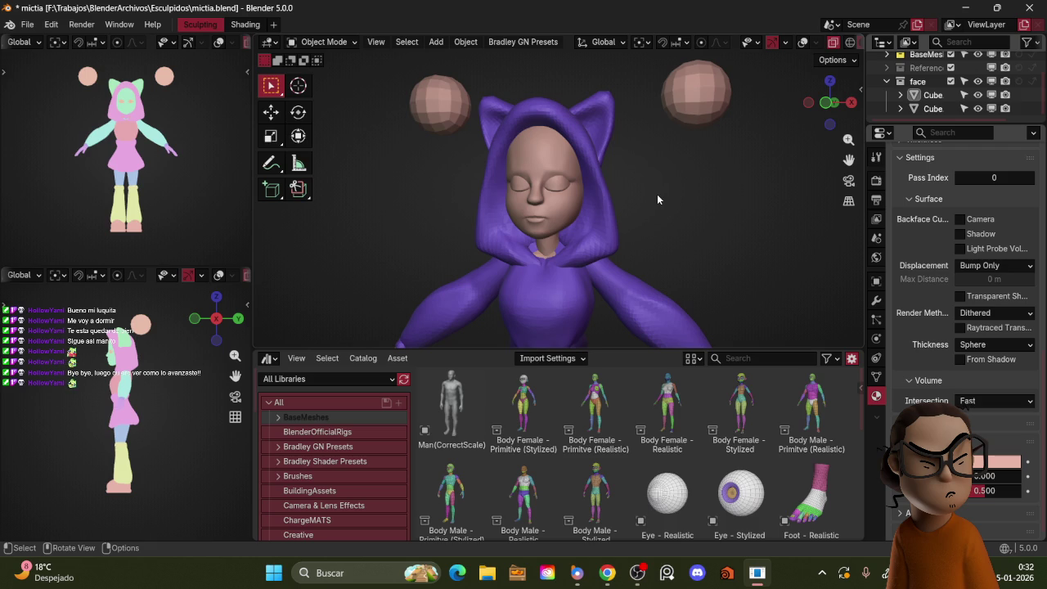
mouse_move(656, 194)
middle_down()
mouse_move(704, 166)
mouse_move(741, 180)
mouse_move(682, 181)
mouse_move(617, 203)
mouse_move(661, 199)
middle_up()
scroll(687, 188, up, 3)
click(585, 221)
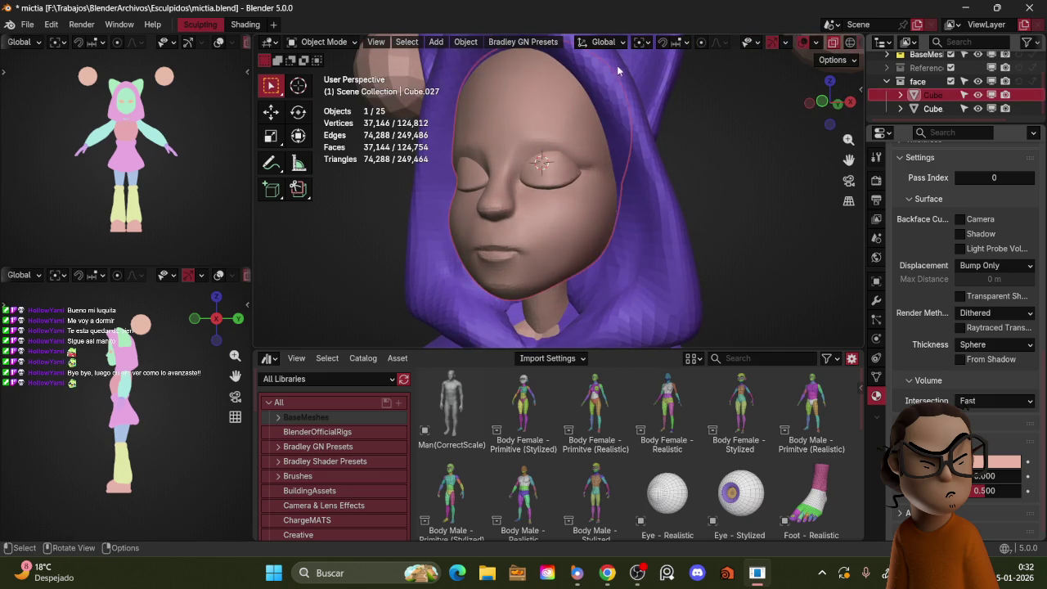
scroll(646, 163, down, 4)
mouse_move(651, 168)
middle_down()
mouse_move(741, 174)
mouse_move(727, 143)
mouse_move(612, 165)
mouse_move(743, 165)
mouse_move(655, 201)
middle_up()
scroll(726, 161, down, 4)
scroll(701, 178, up, 2)
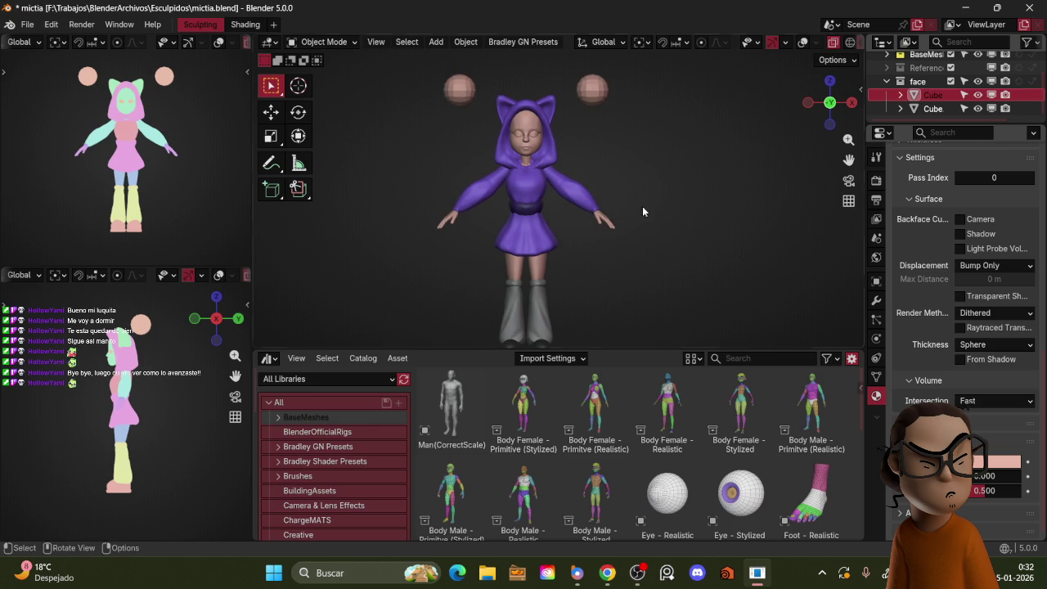
- Undo an accidentally added plane and restore the viewport overlays
key(shift+a)
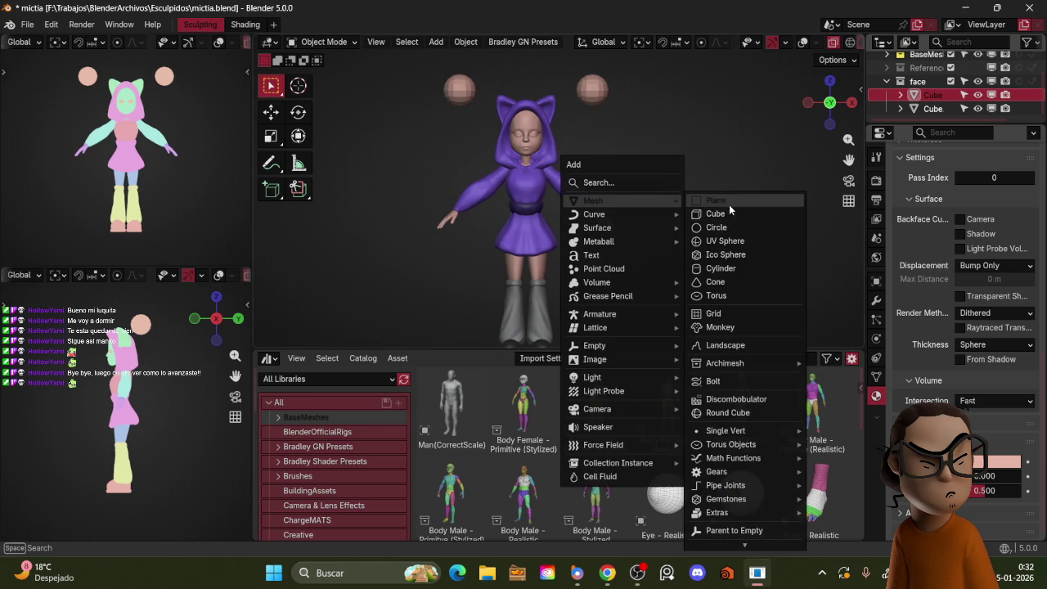
click(724, 198)
key(shift+alt+z)
mouse_move(706, 140)
middle_down()
mouse_move(712, 184)
mouse_move(685, 151)
middle_up()
key(ctrl+z)
scroll(700, 168, up, 2)
scroll(704, 172, up, 2)
scroll(707, 188, down, 4)
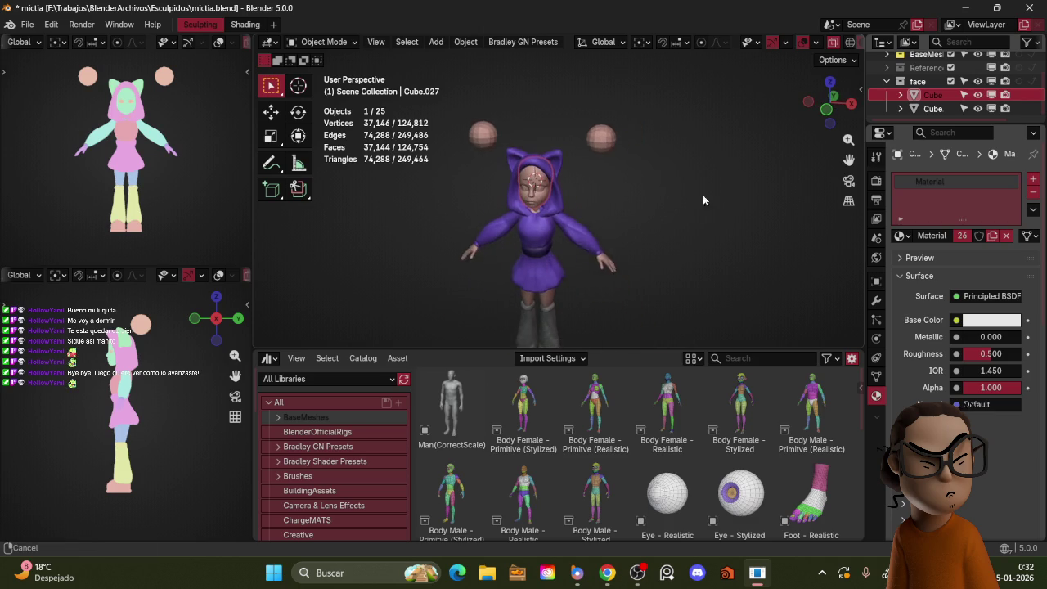
scroll(703, 196, down, 1)
- Add a Bézier curve and place it beside the character's head
key(shift+a)
mouse_move(646, 197)
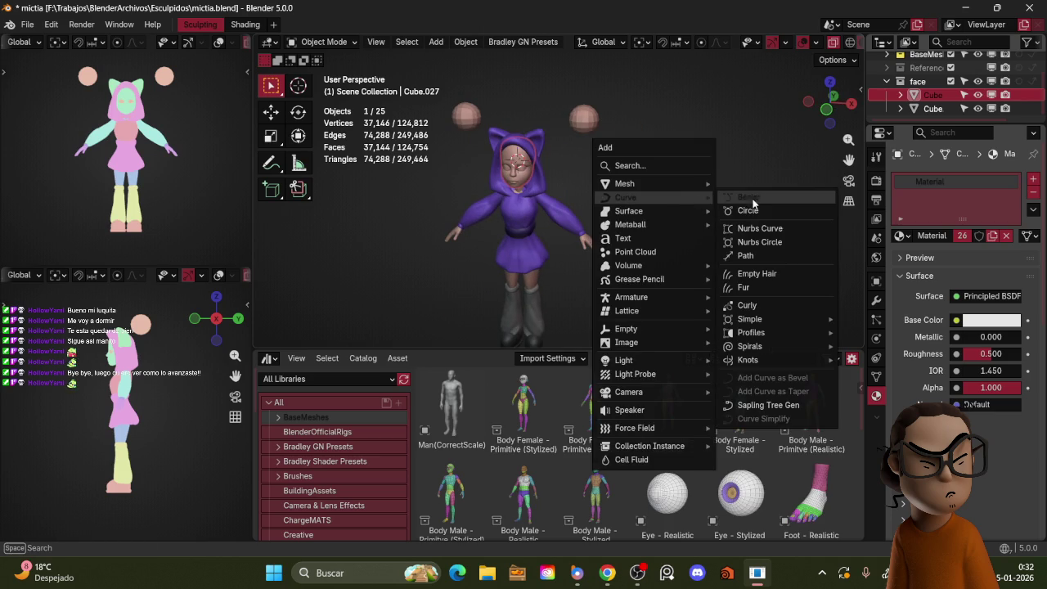
click(759, 196)
middle_drag(736, 173, 661, 183)
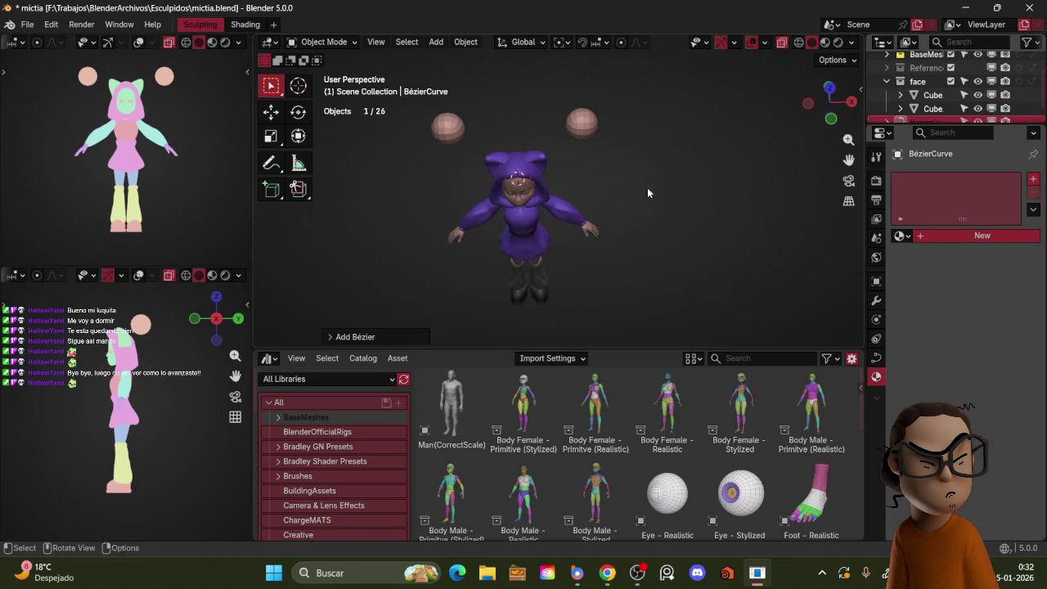
key(g)
click(754, 208)
scroll(749, 196, up, 3)
middle_drag(743, 172, 801, 259)
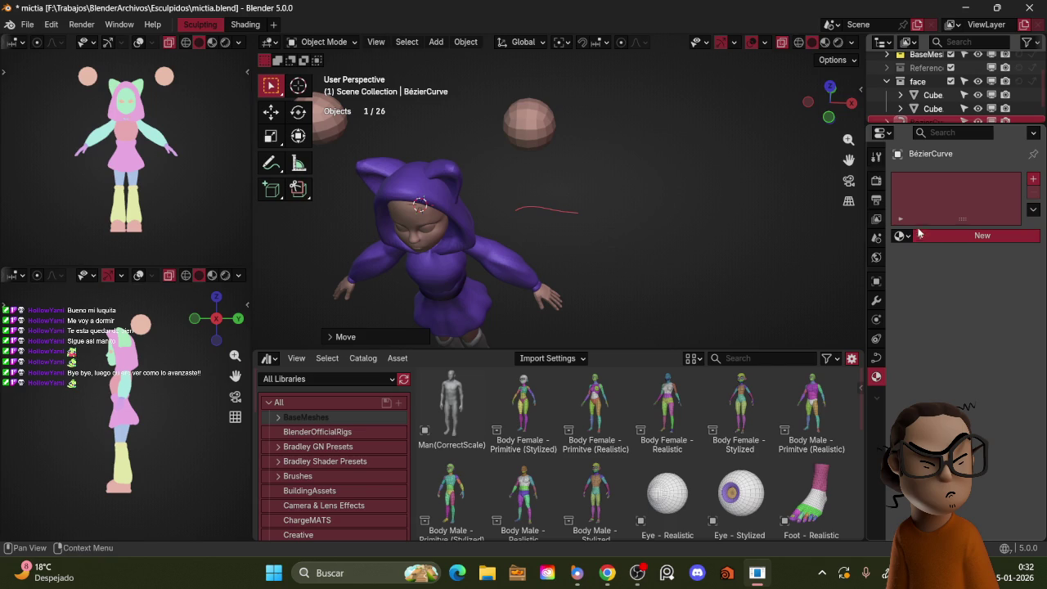
middle_drag(696, 232, 686, 220)
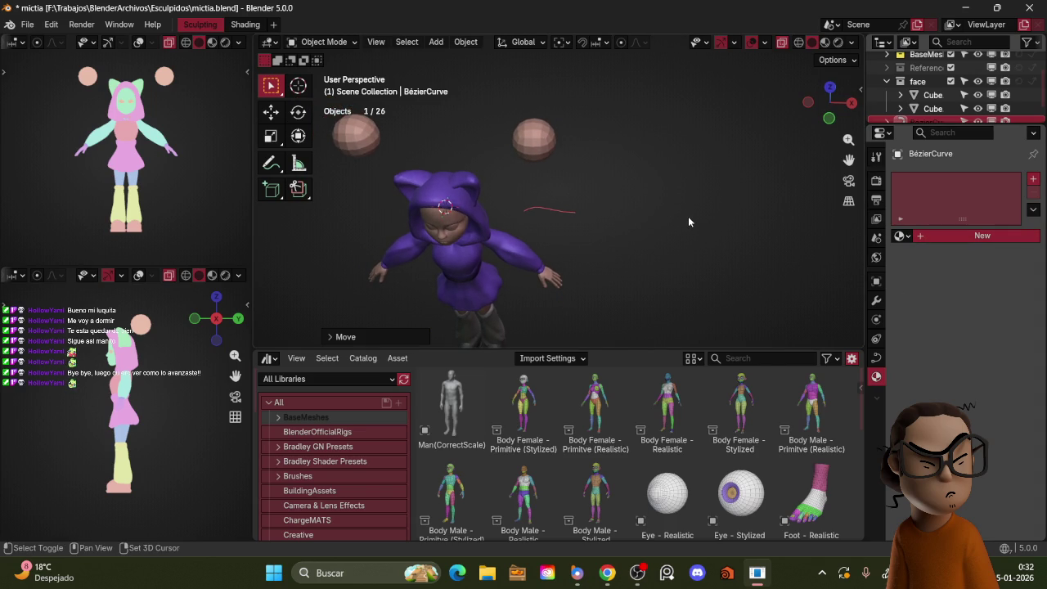
- Add a Bézier circle and move it along X next to the curve
key(shift+a)
click(744, 230)
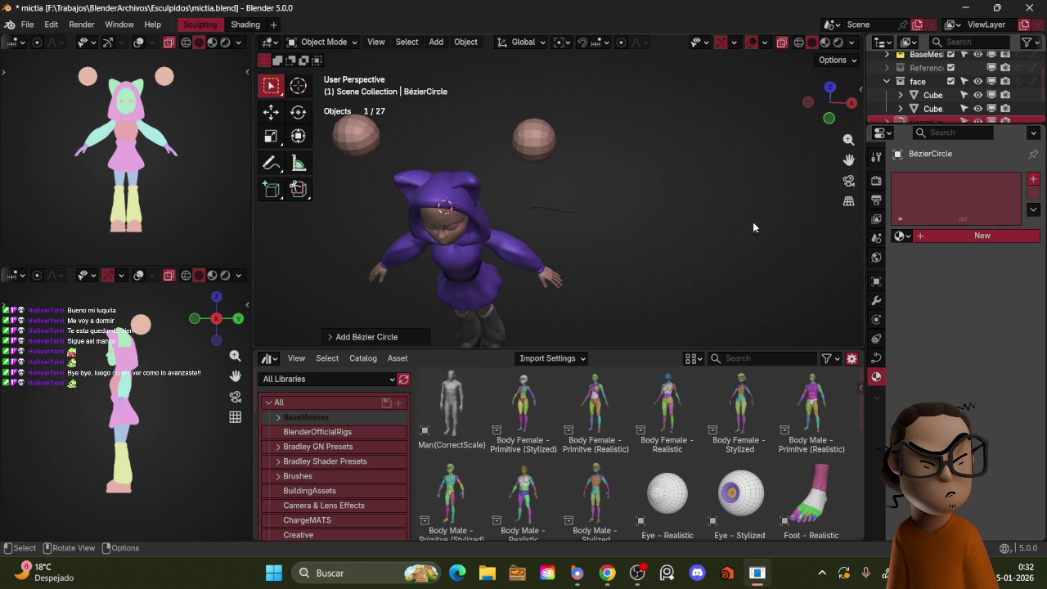
key(g)
key(x)
click(731, 206)
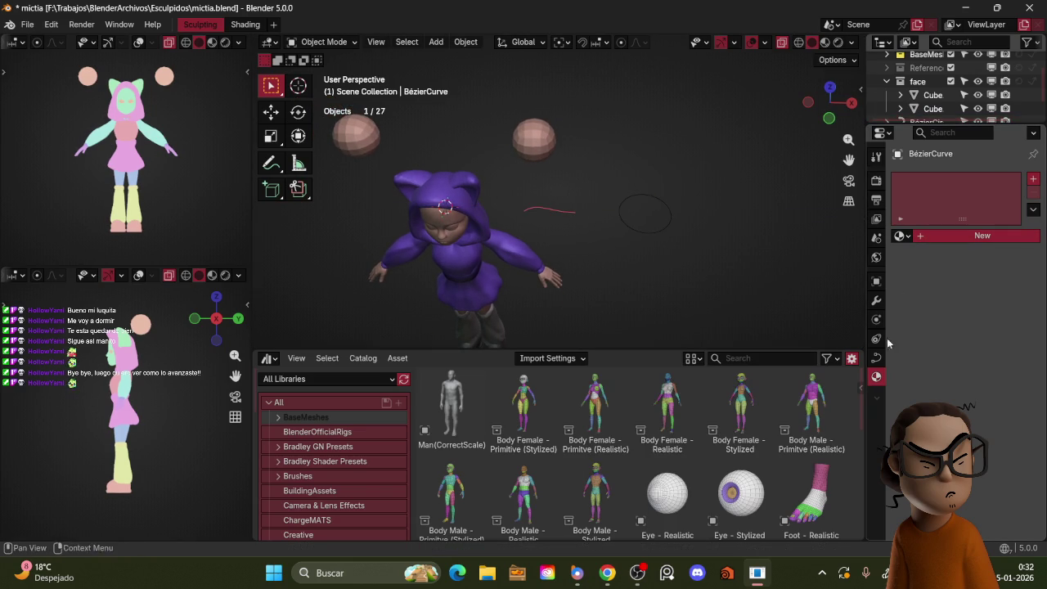
- Save, then set the curve's Geometry bevel to Object with BézierCircle as the profile
click(876, 358)
key(ctrl+s)
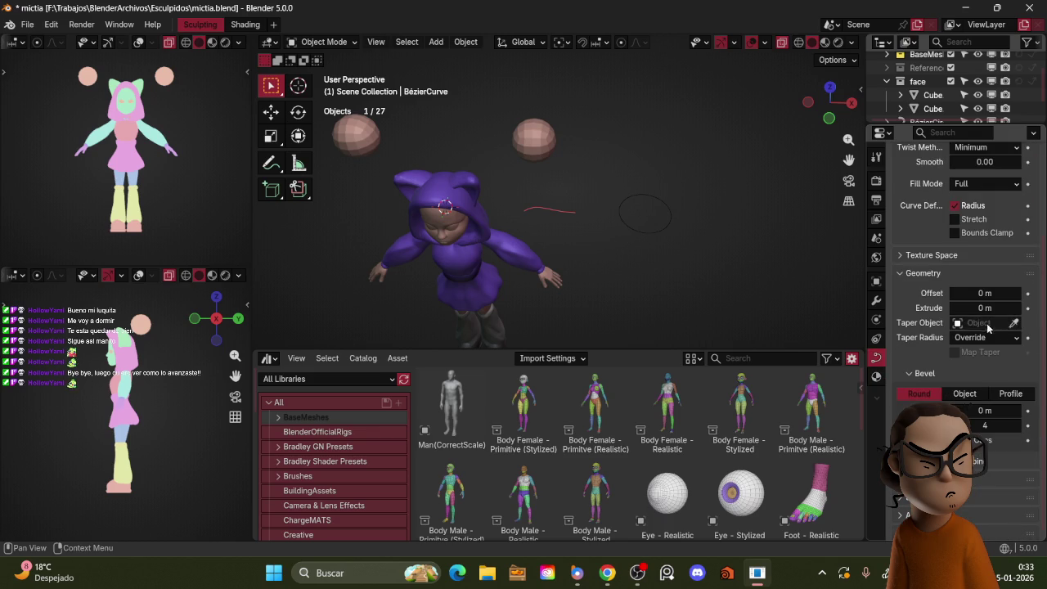
click(676, 212)
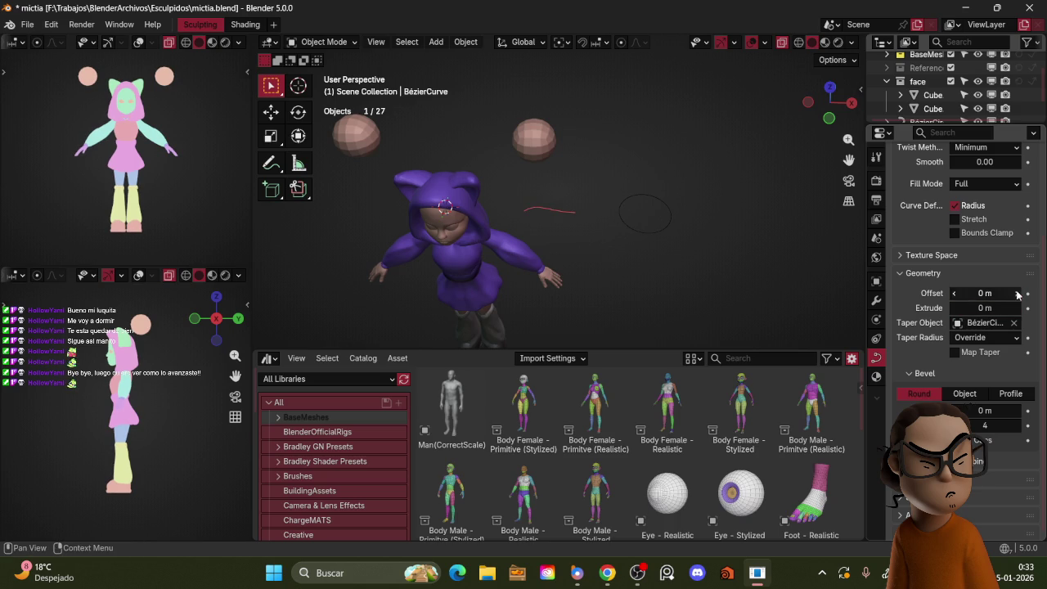
click(975, 395)
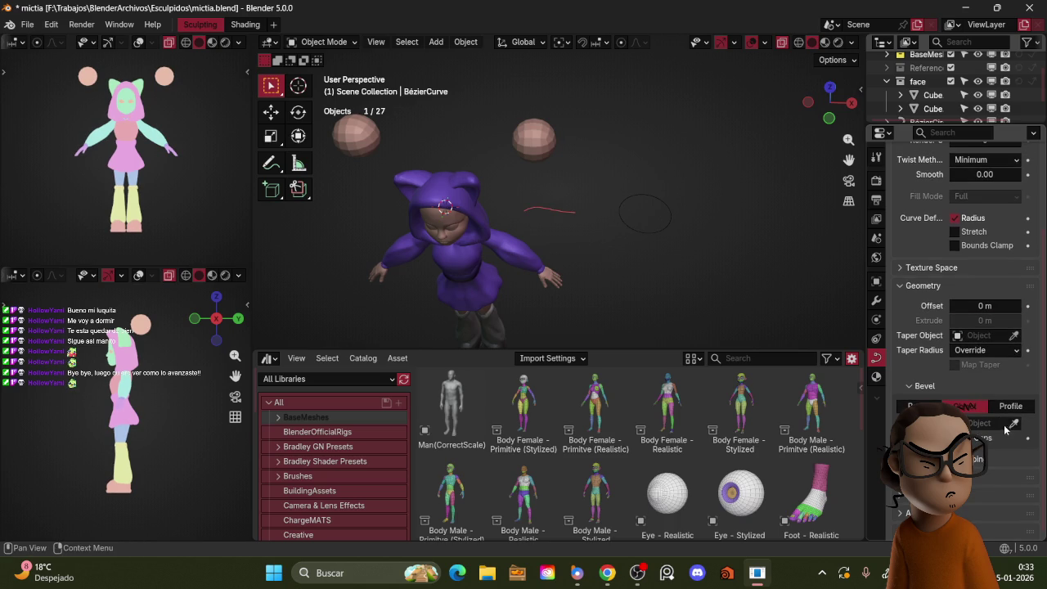
click(1013, 427)
click(675, 200)
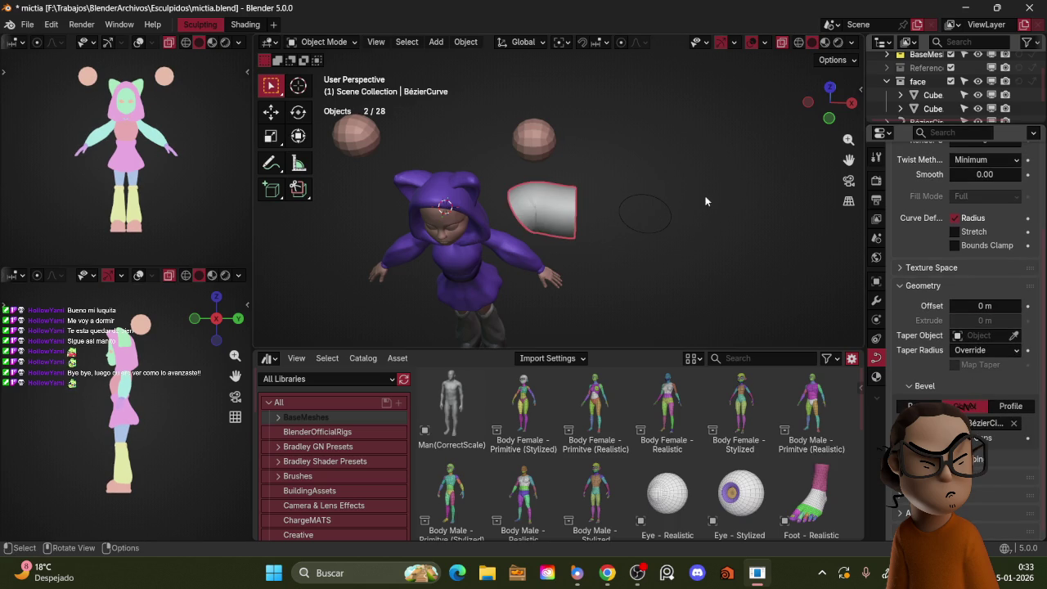
- In Edit Mode, move the circle's bottom point up along Y to the top and make its handles Vector
scroll(675, 200, up, 2)
scroll(731, 196, up, 1)
key(Tab)
key(g)
key(y)
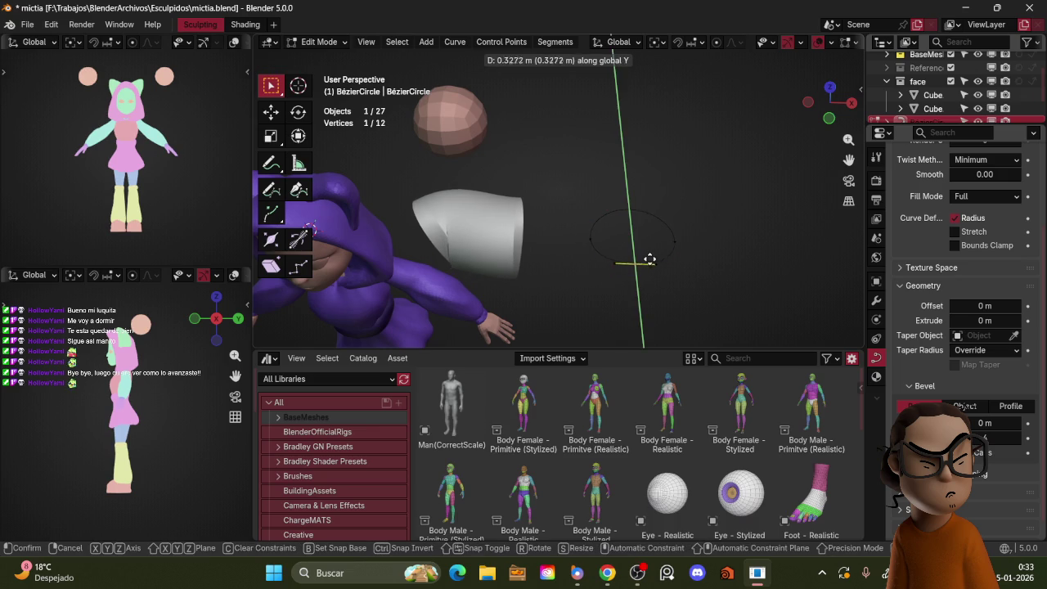
click(636, 207)
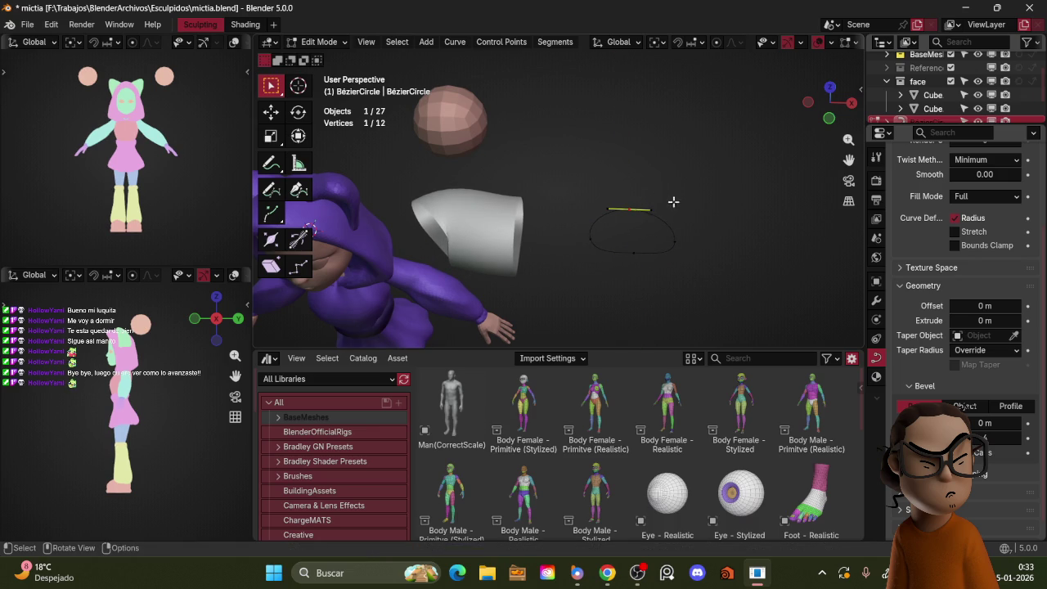
key(v)
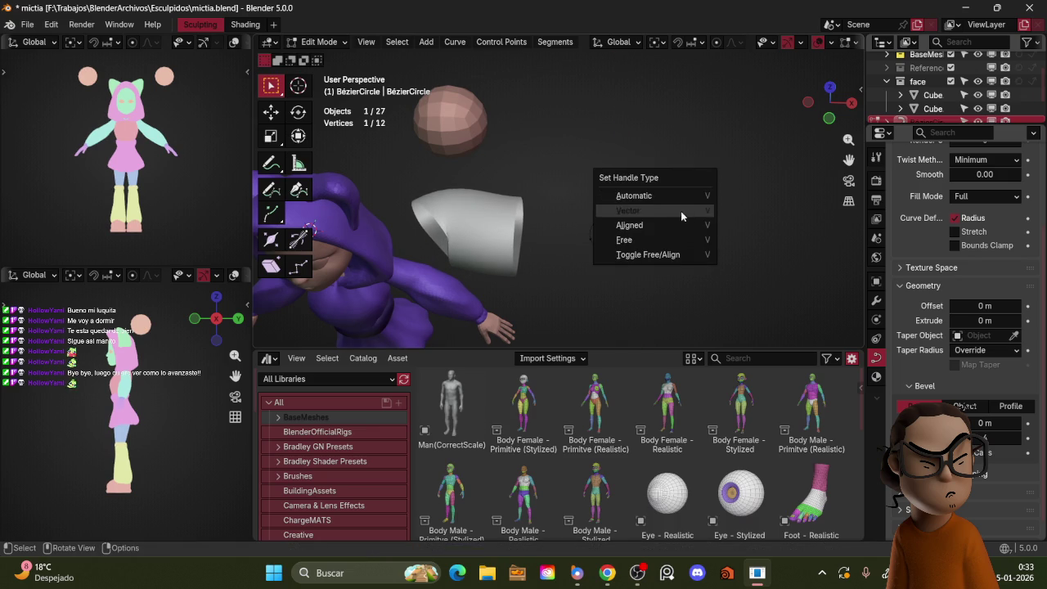
click(679, 211)
- Select the neighbouring point and scale the two top points inward
shift+click(646, 211)
key(s)
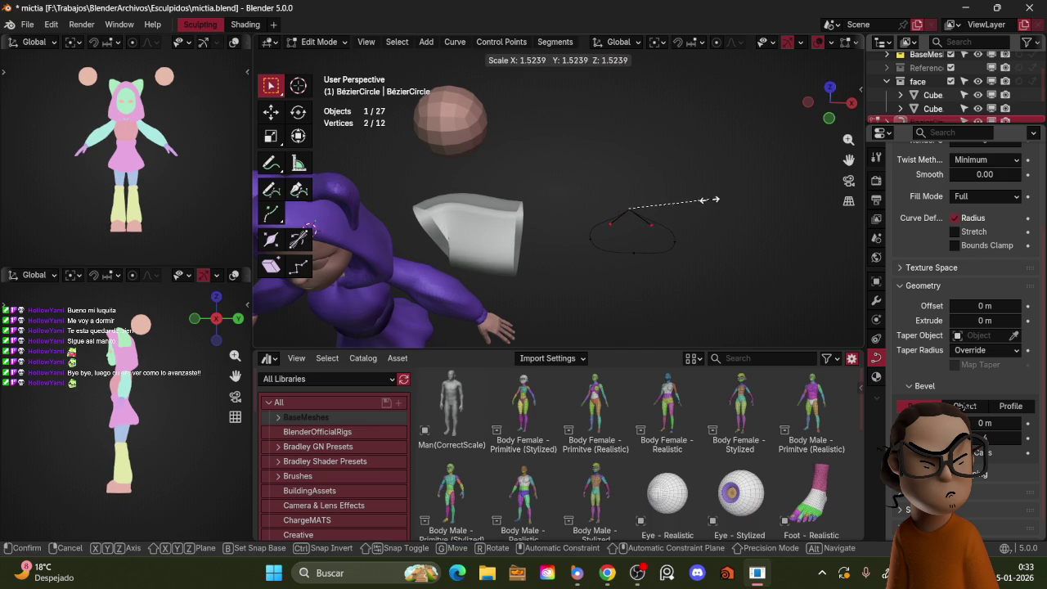
click(654, 221)
key(s)
key(Escape)
key(s)
click(687, 216)
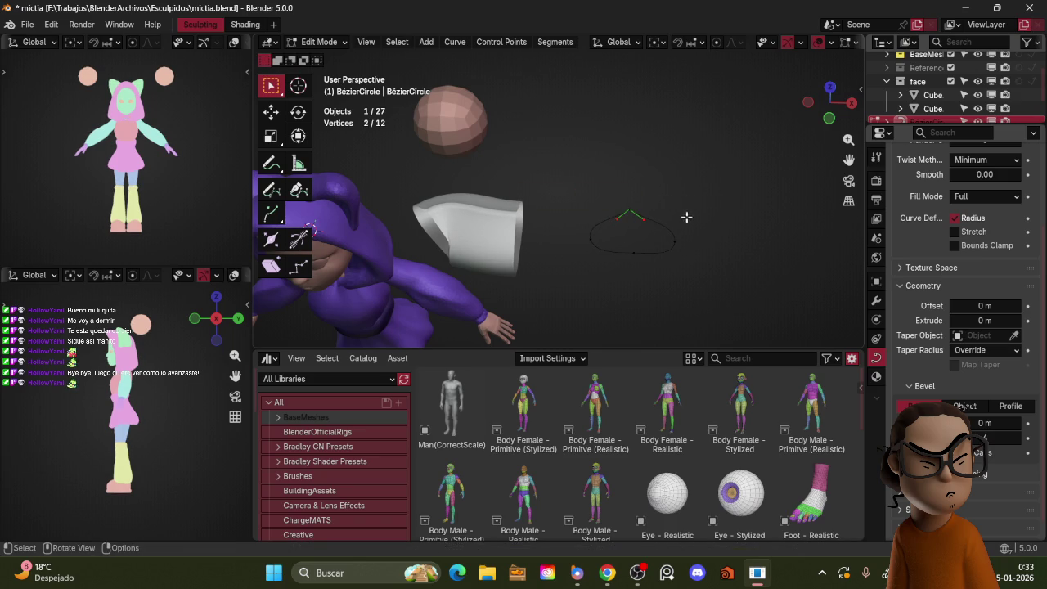
- With Active Element pivot, spread the two points along X, then reselect the tube in Object Mode
key(period)
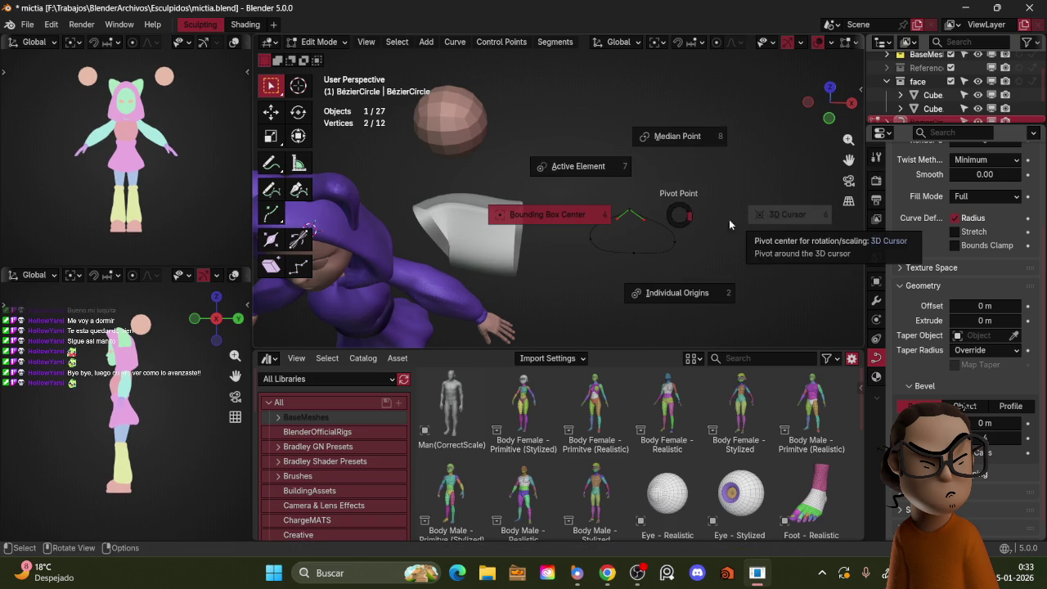
click(791, 205)
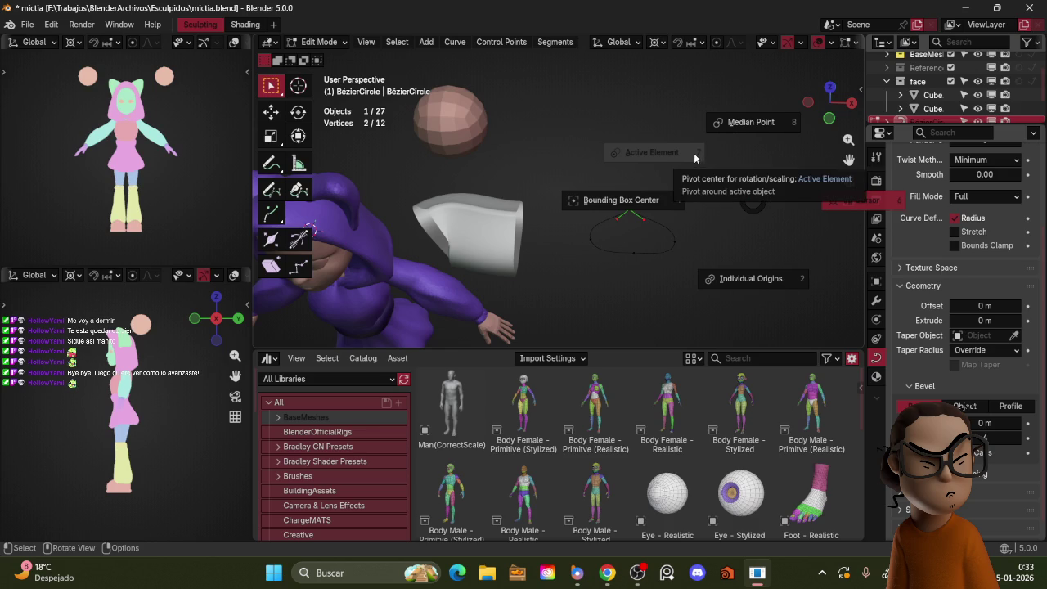
click(690, 156)
key(s)
key(x)
click(786, 153)
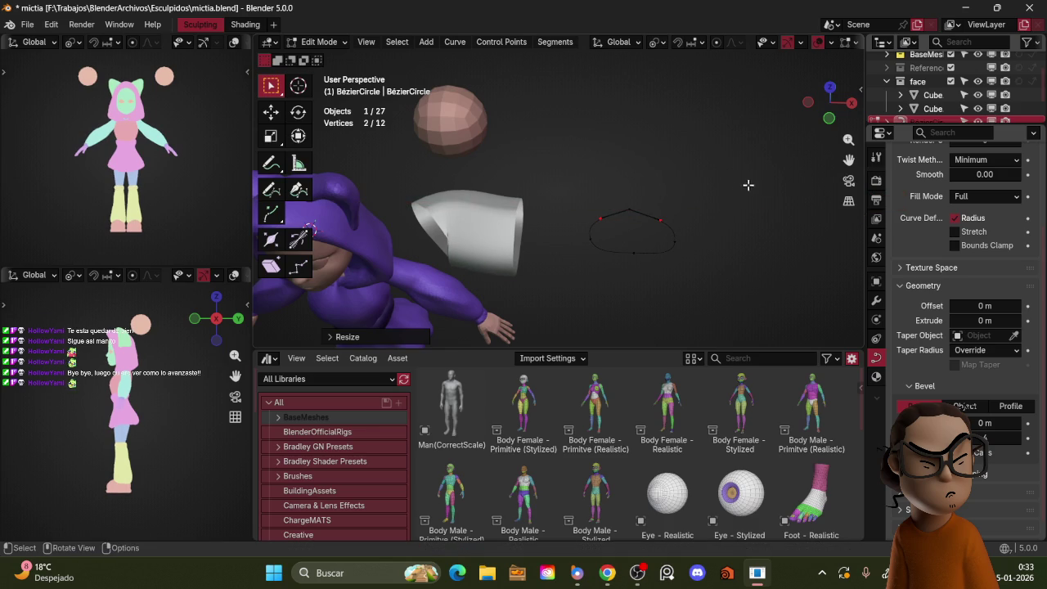
key(Tab)
shift+click(504, 215)
middle_drag(601, 203, 589, 237)
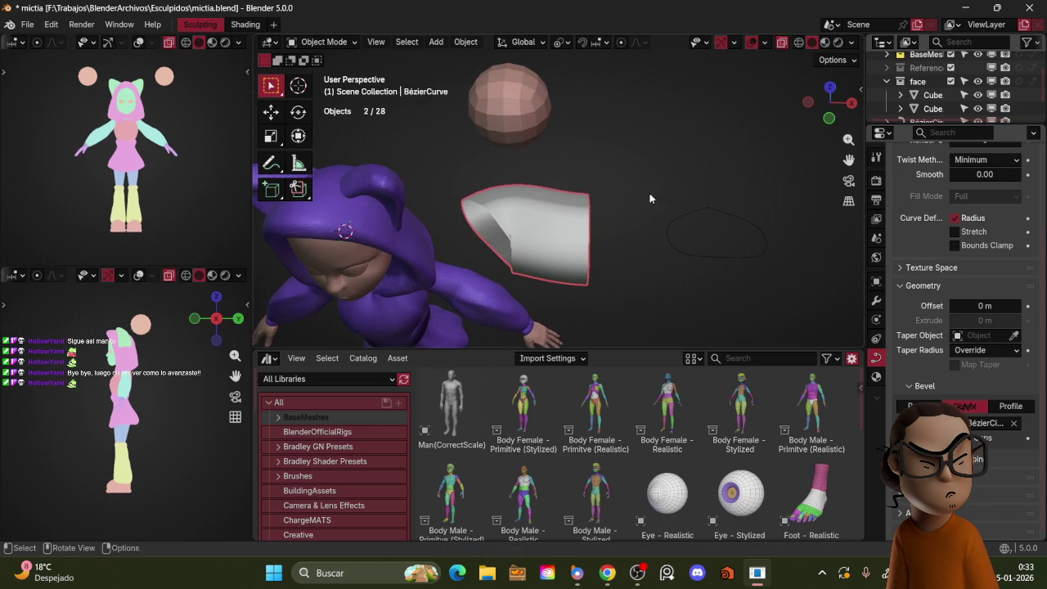
- Taper the strand with Alt+S, shrinking its tip to a point and thinning its base
scroll(936, 90, down, 2)
click(924, 95)
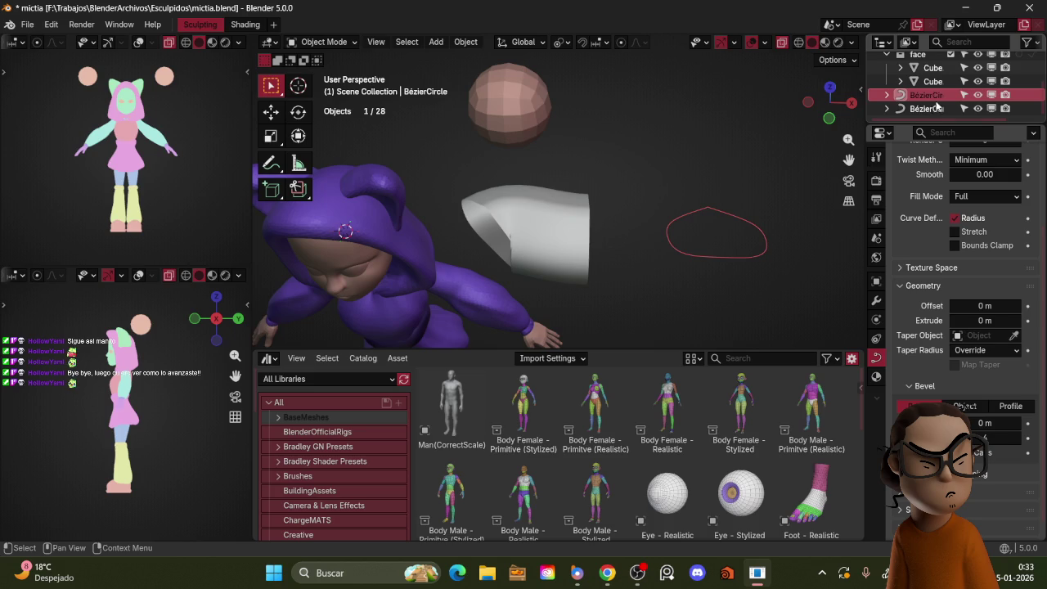
click(936, 108)
key(Tab)
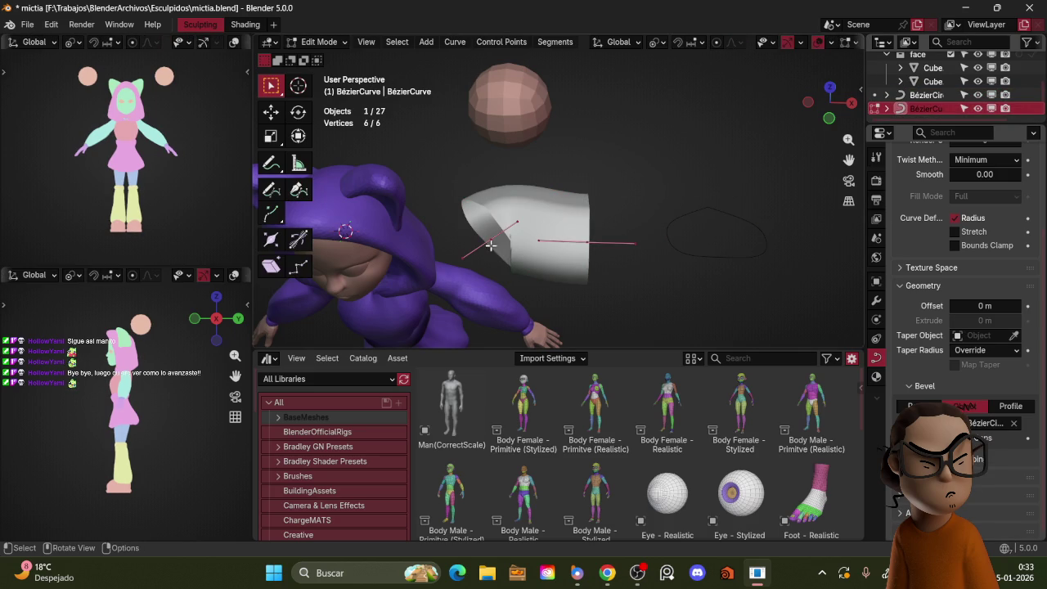
key(alt+s)
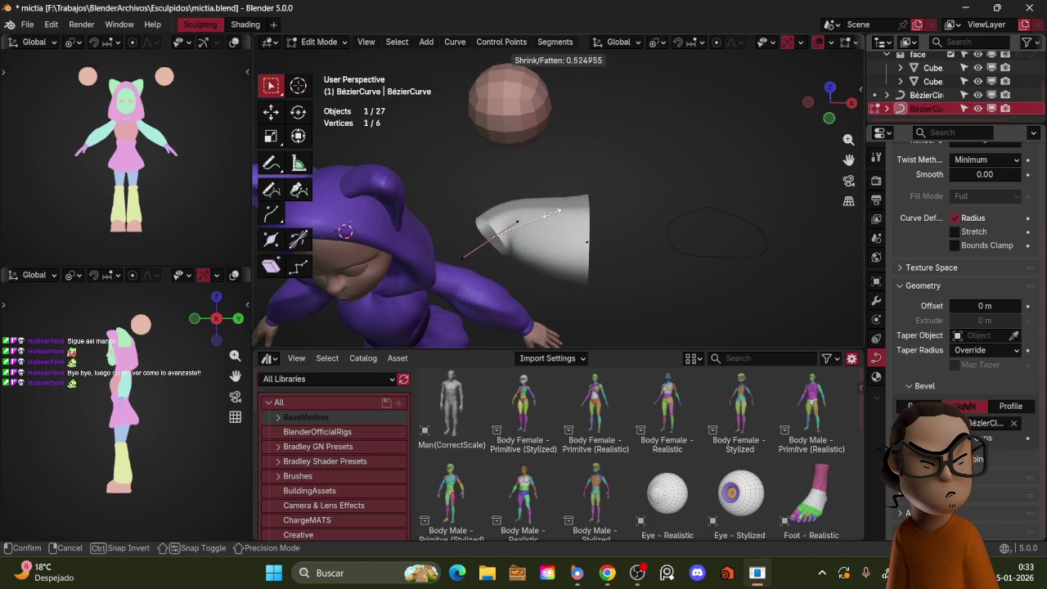
click(503, 237)
click(586, 241)
key(alt+s)
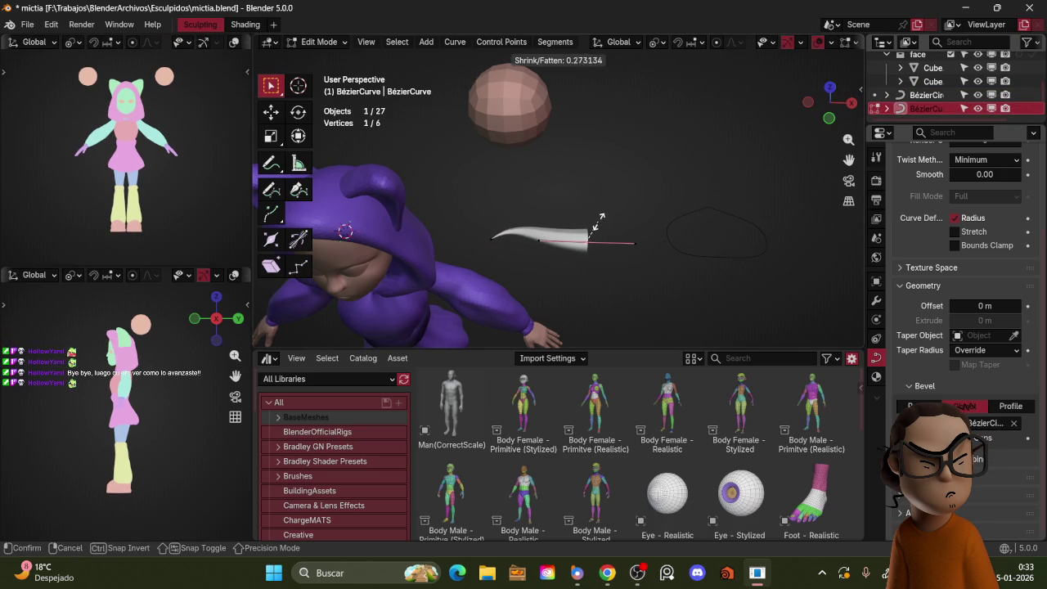
click(600, 220)
key(ctrl+Tab)
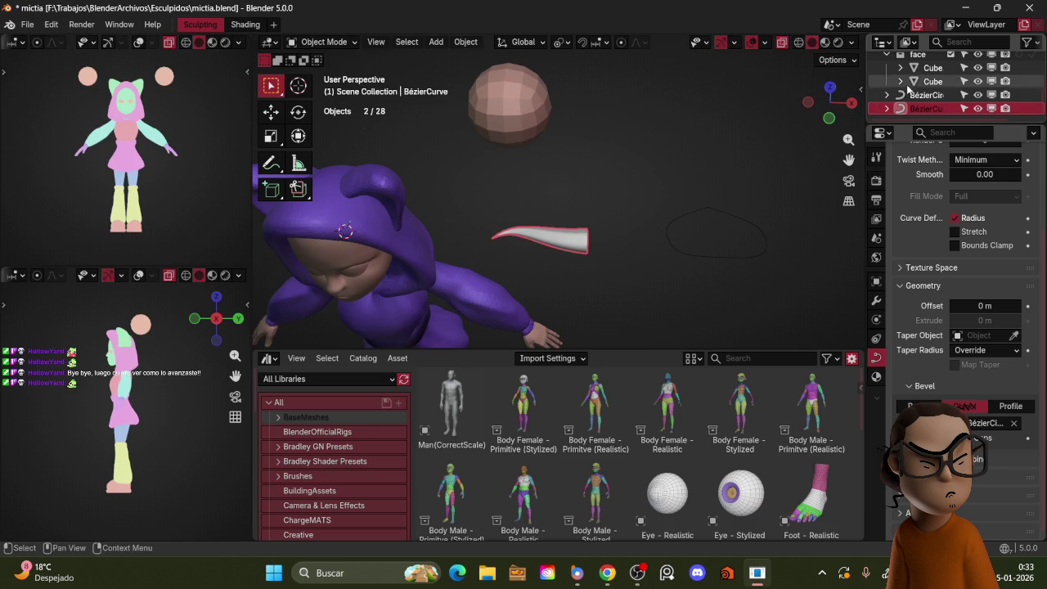
- Move the strand and its circle into a new 'hair' collection, then shift the strand along Y
ctrl+click(920, 94)
key(m)
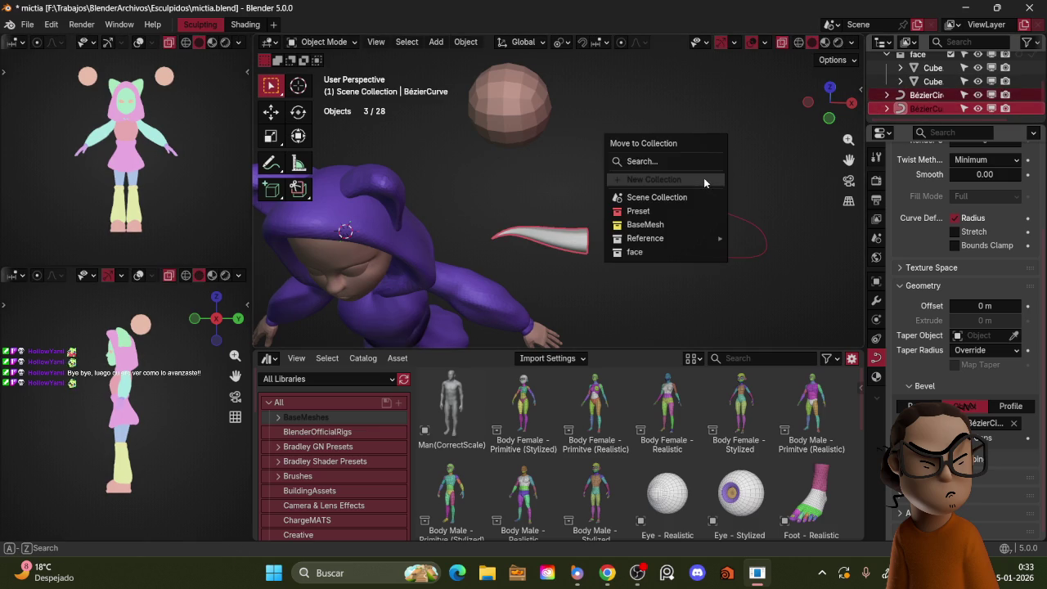
click(702, 179)
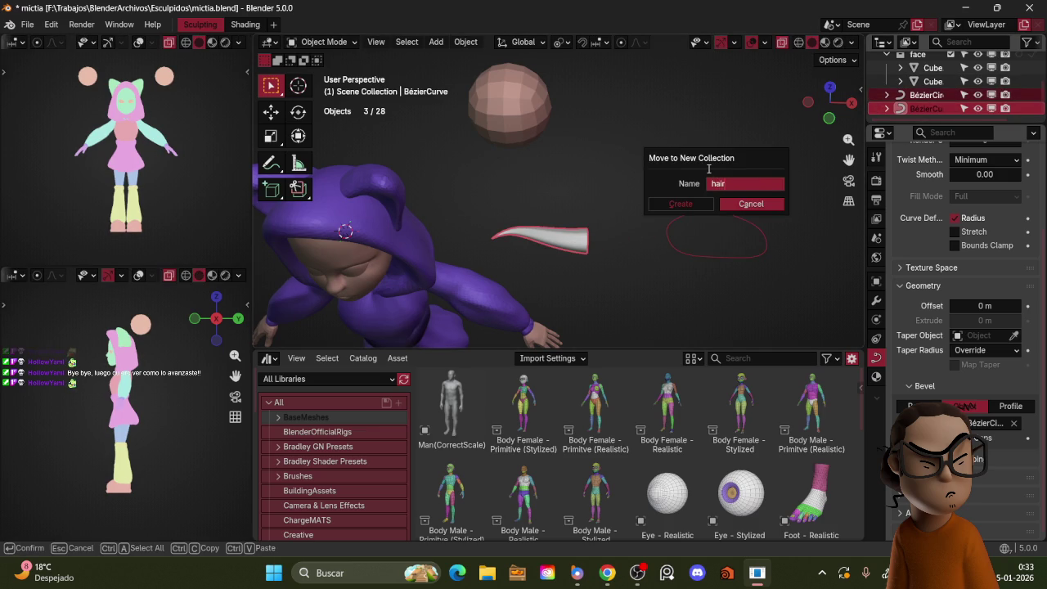
key(Return)
middle_drag(634, 204, 689, 199)
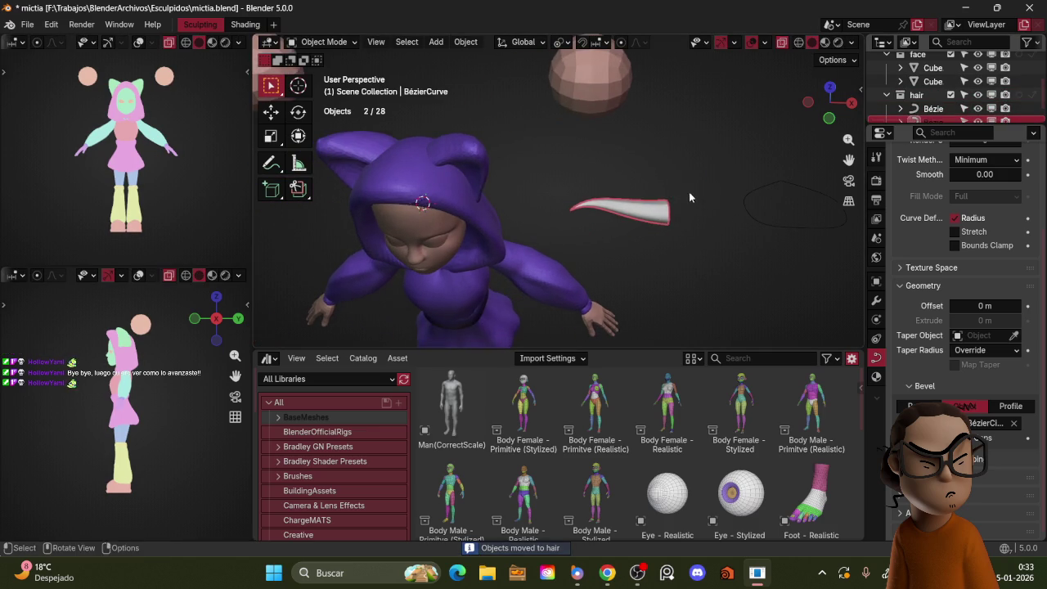
key(g)
key(y)
click(813, 165)
- Duplicate the strand, reset the copy's location with Alt+G, and move its points in side view
key(shift+d)
key(x)
key(Escape)
key(alt+g)
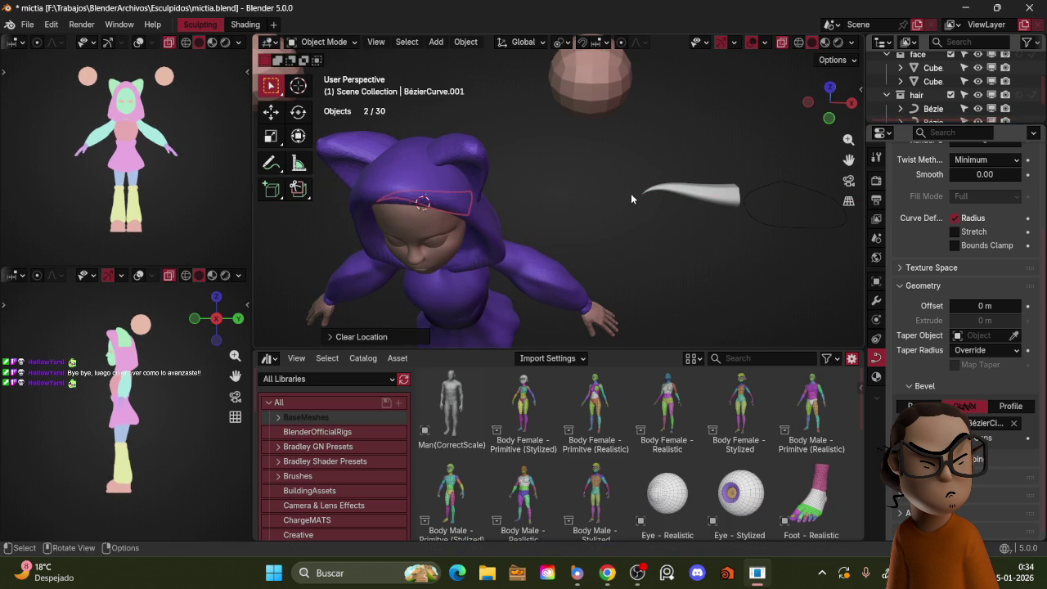
middle_drag(631, 200, 612, 193)
scroll(612, 192, up, 2)
key(Tab)
key(KP_1)
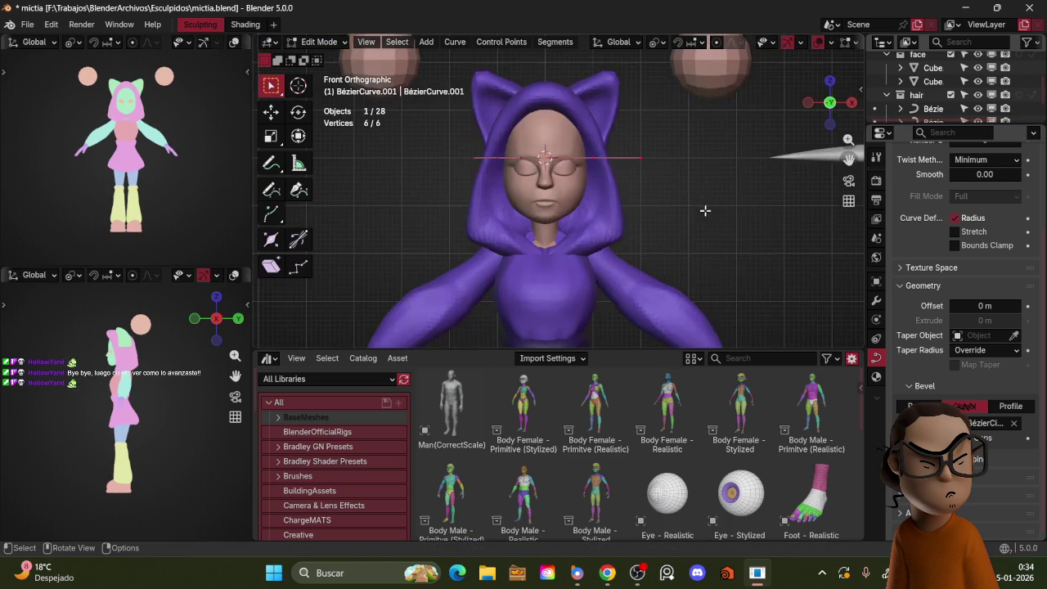
key(KP_3)
key(g)
click(633, 182)
- Rotate the copied strand in front view and check it from the side
key(KP_1)
key(r)
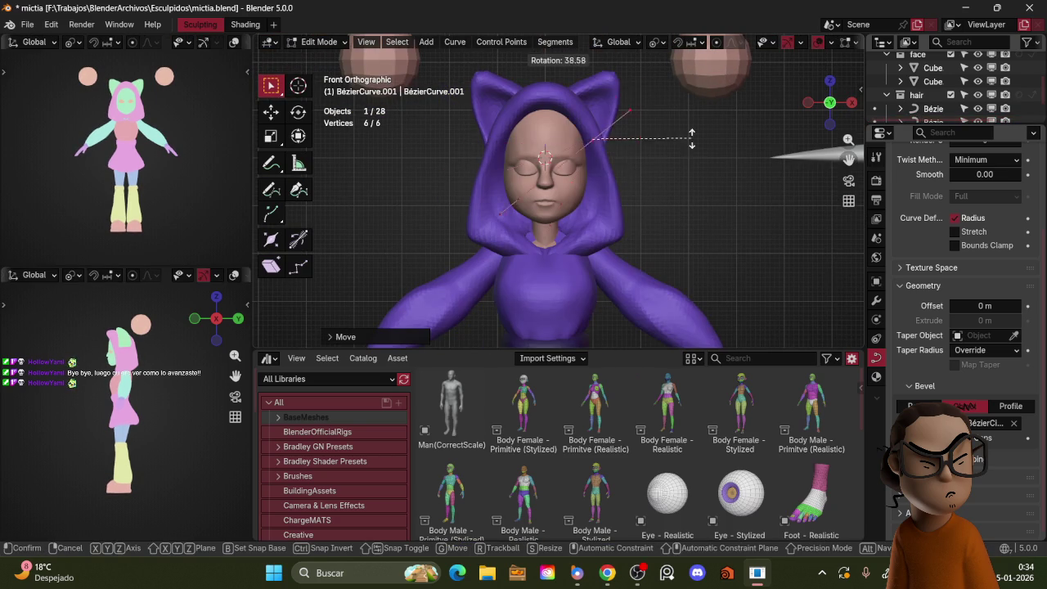
click(679, 161)
key(r)
key(r)
key(Escape)
key(ctrl+z)
key(KP_3)
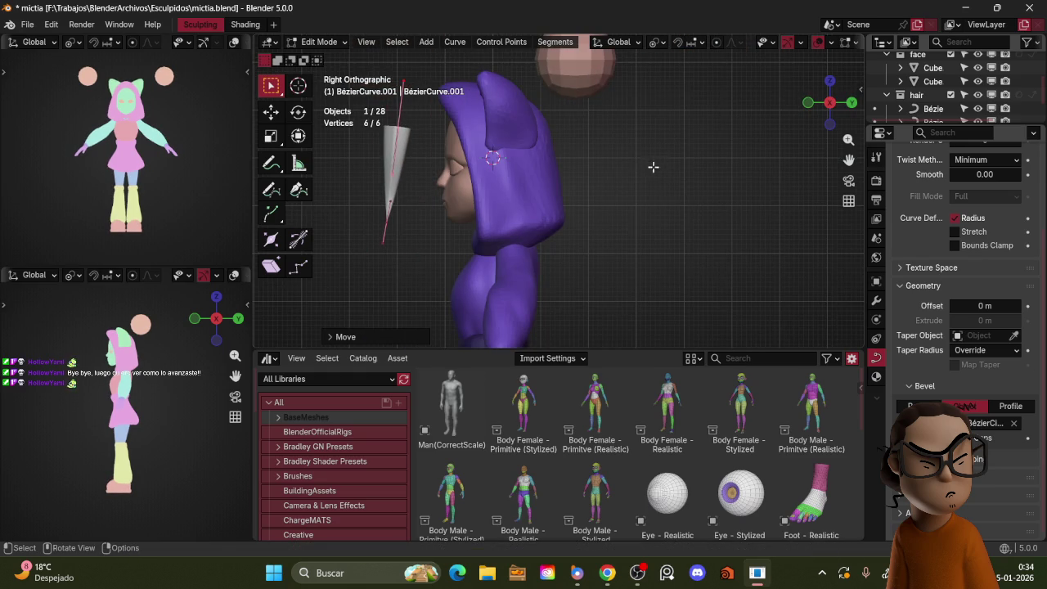
key(KP_1)
middle_drag(713, 151, 641, 170)
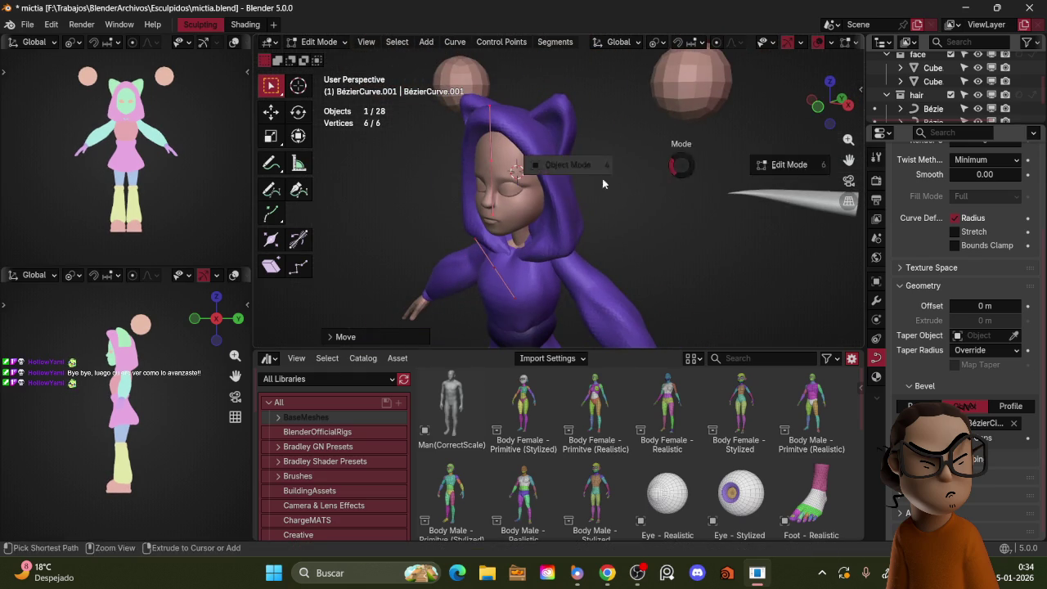
key(Tab)
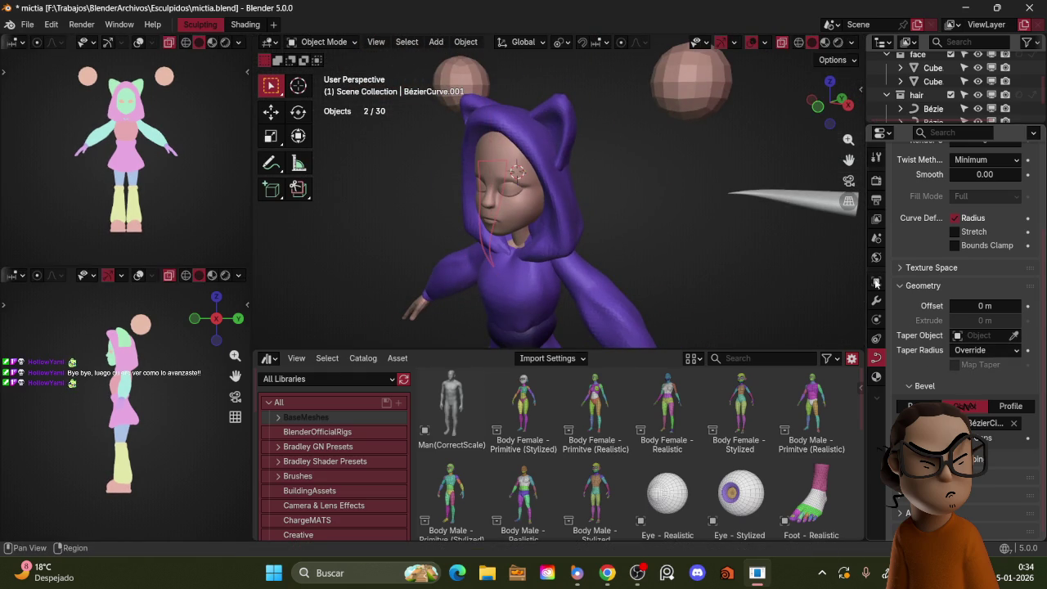
- Move the strand closer to the face and reposition its root point
click(875, 281)
mouse_move(628, 183)
alt+middle_down()
mouse_move(654, 205)
mouse_move(556, 210)
alt+middle_up()
key(g)
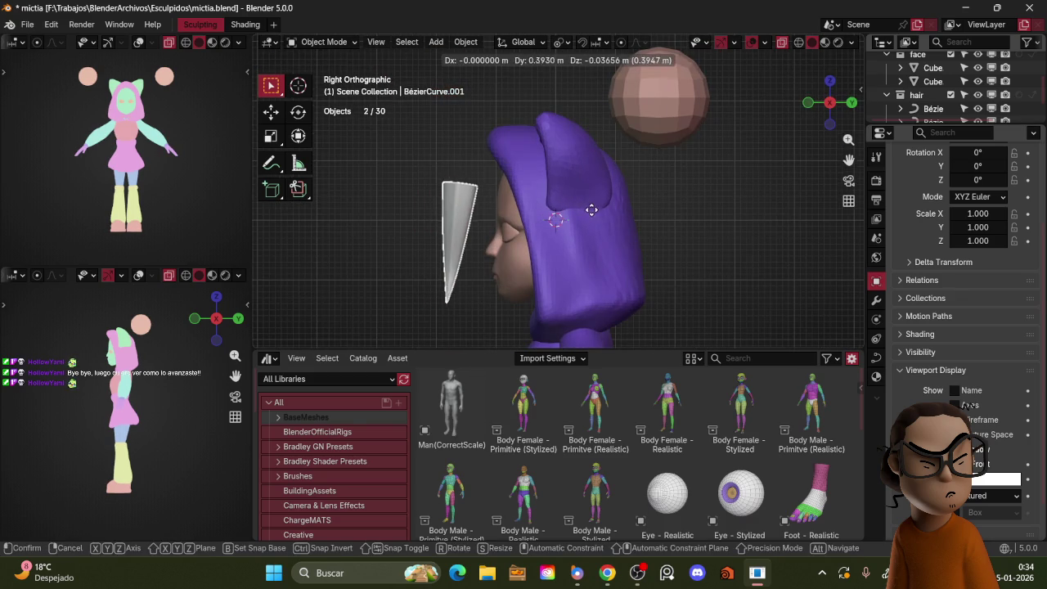
click(556, 210)
key(KP_1)
key(Tab)
key(g)
click(678, 175)
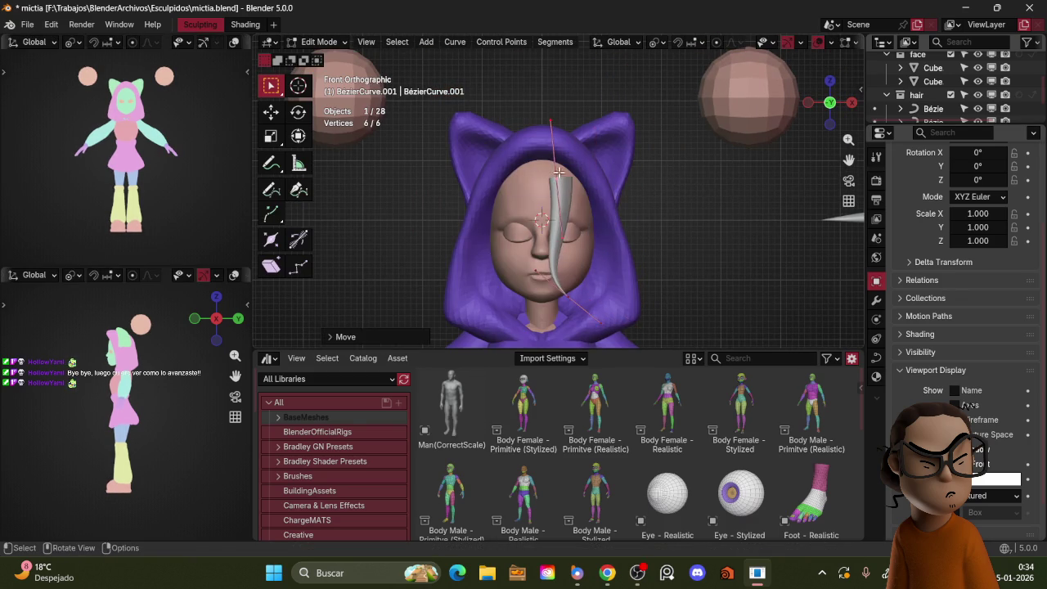
click(591, 160)
key(KP_3)
key(g)
click(606, 159)
- Rotate and shorten the point's handles, adjust its thickness, and drop it over the forehead
key(r)
click(605, 176)
key(s)
click(597, 181)
key(g)
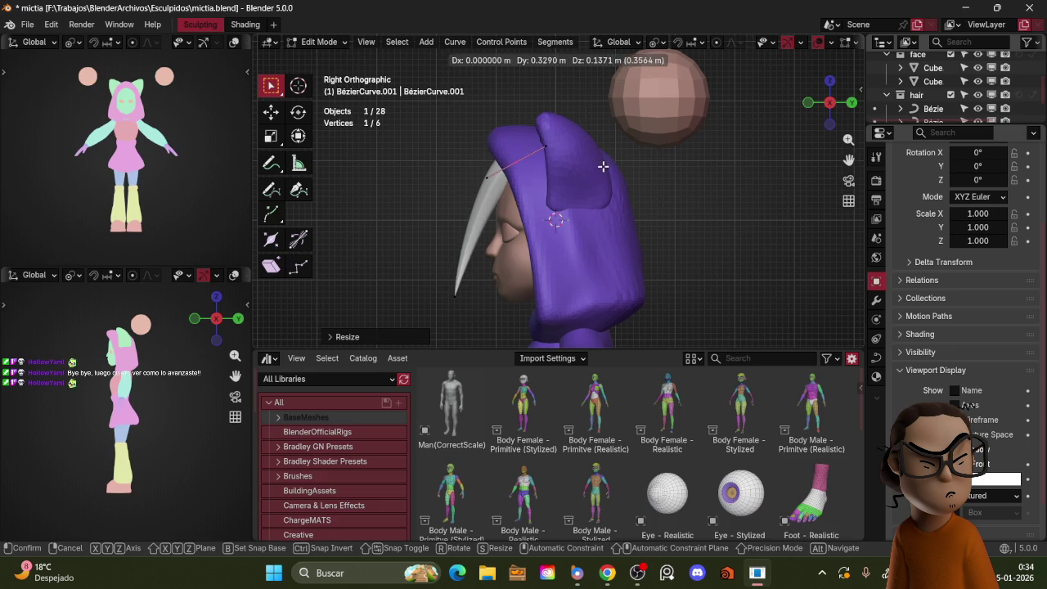
click(588, 175)
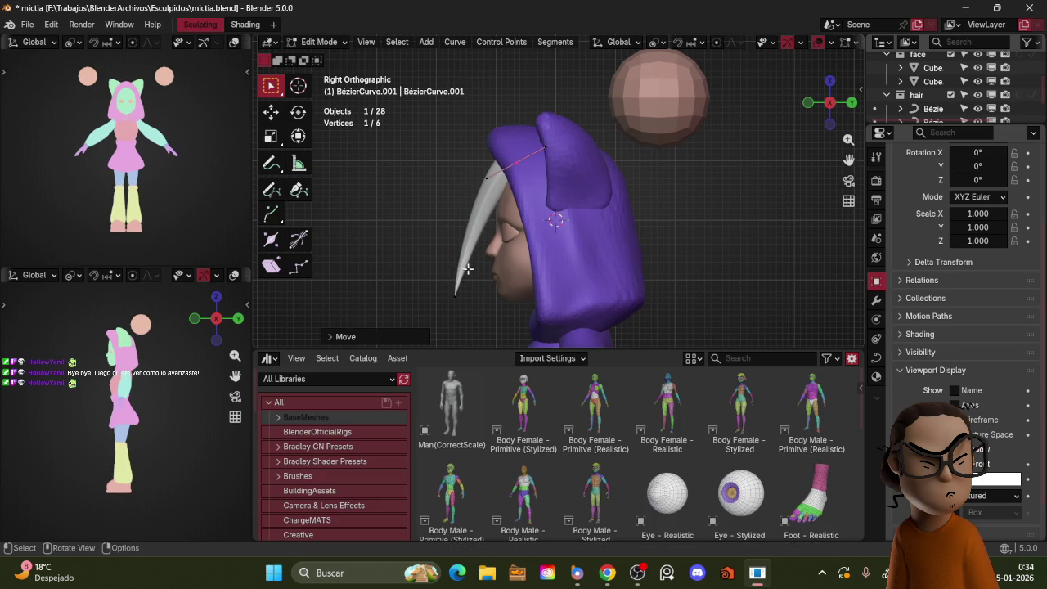
key(alt+s)
click(557, 160)
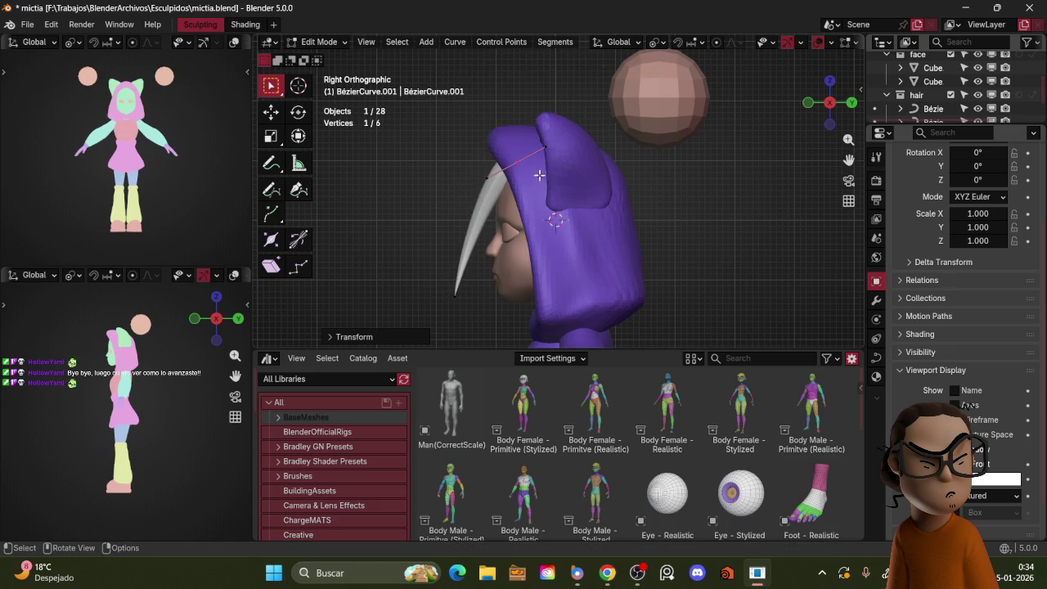
key(g)
key(KP_1)
click(634, 186)
- Undo the last change and twist the copied strand around its length
mouse_move(634, 186)
middle_down()
mouse_move(579, 194)
mouse_move(634, 144)
middle_up()
scroll(622, 192, up, 2)
key(ctrl+z)
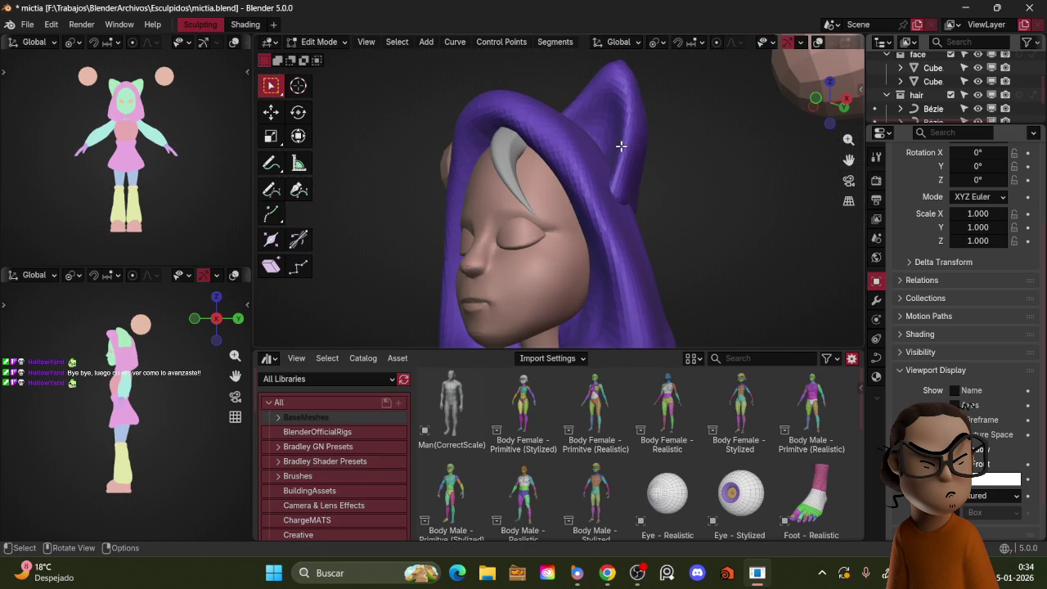
key(ctrl+t)
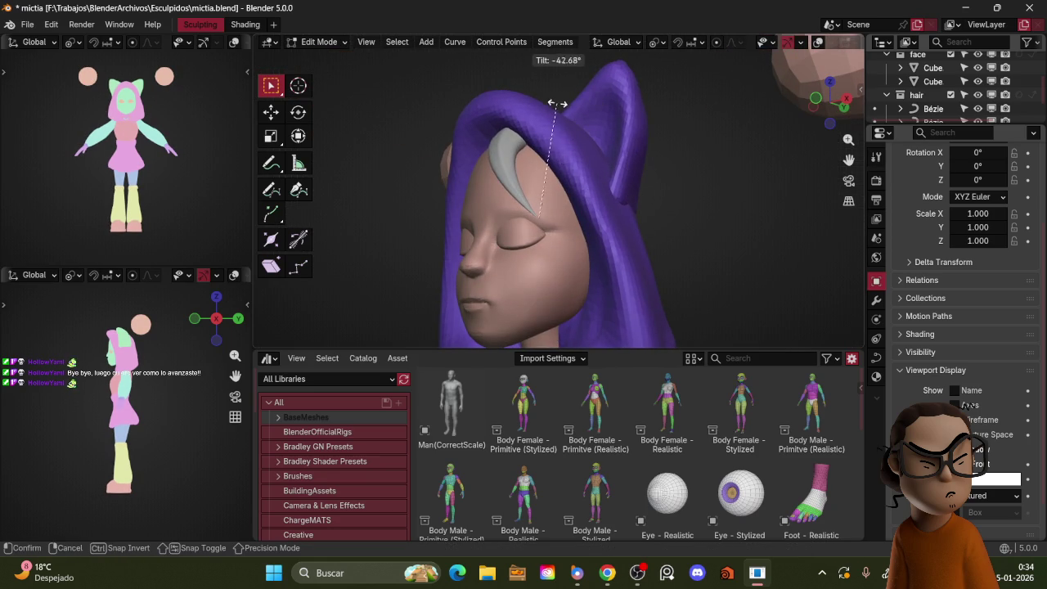
click(556, 104)
- Rotate the strand's tip in side view, then move it into place in front view
mouse_move(580, 140)
middle_down()
mouse_move(648, 185)
mouse_move(636, 224)
middle_up()
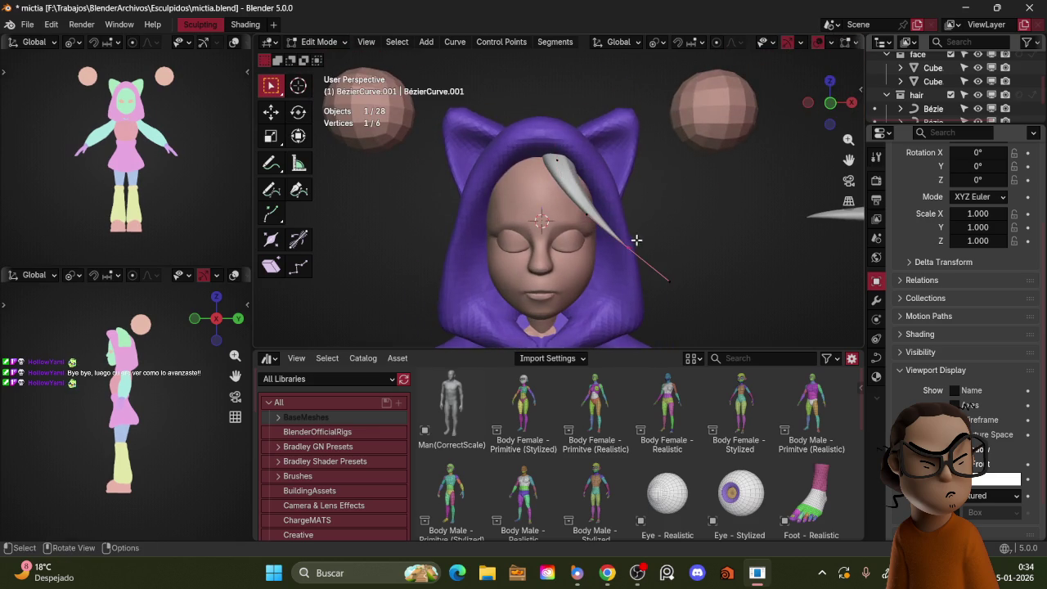
key(KP_3)
key(r)
click(584, 175)
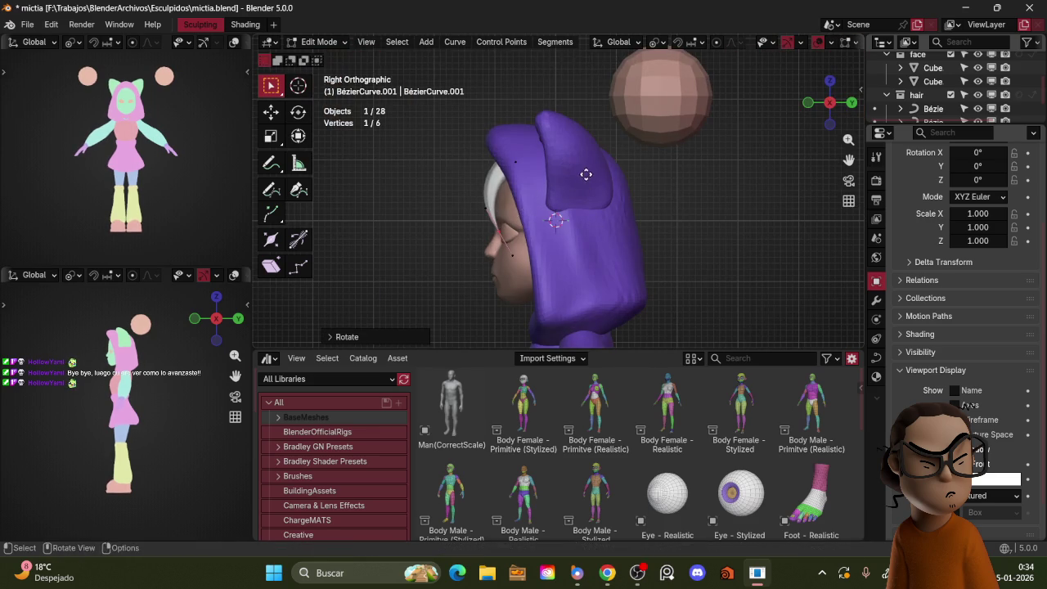
key(KP_1)
key(g)
click(661, 152)
- Rotate and reposition the tip, then tilt the whole strand as one piece
mouse_move(661, 152)
middle_down()
mouse_move(676, 200)
mouse_move(638, 155)
middle_up()
key(r)
click(674, 208)
key(g)
click(656, 194)
key(ctrl+l)
key(ctrl+t)
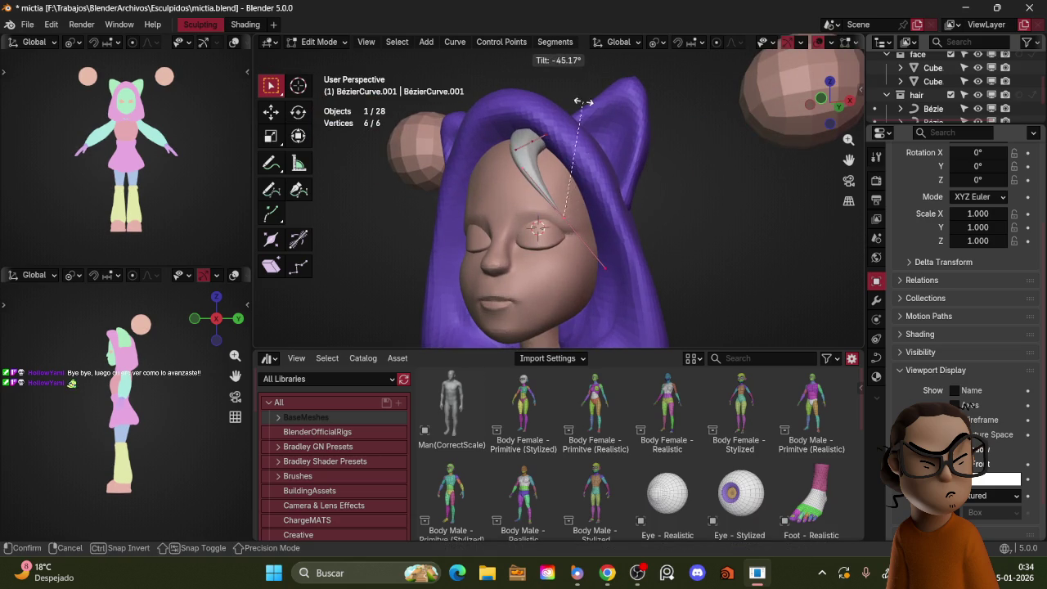
click(563, 96)
- Resize, rotate and move the tip so the bang sweeps across the forehead toward one eye
click(582, 213)
key(s)
click(635, 203)
key(KP_1)
key(r)
key(g)
click(626, 189)
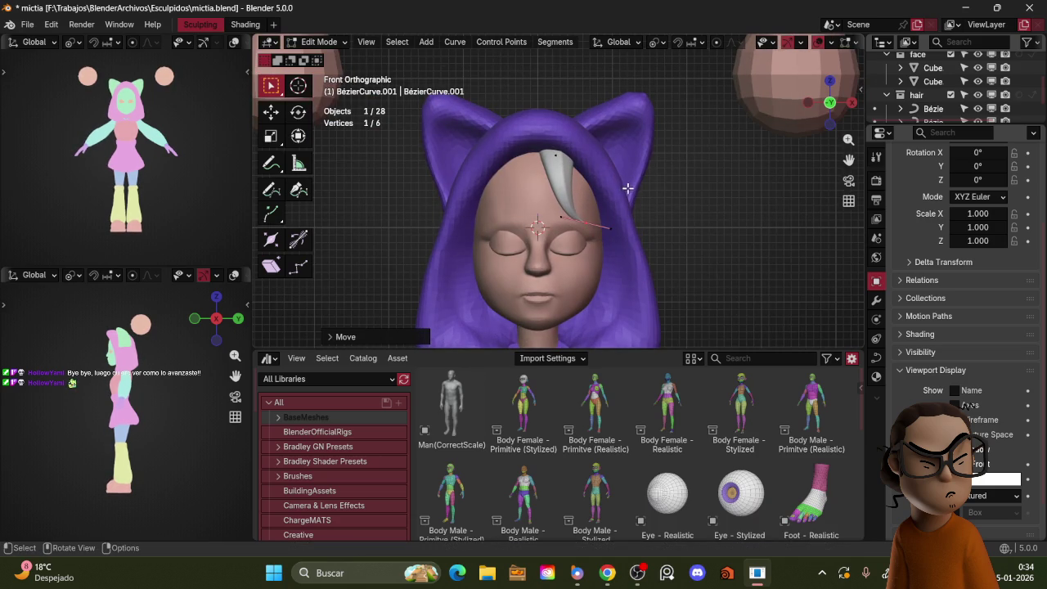
- Give the strand a new material with brown Base Color (H 0.078, S 0.690, V 0.465)
click(875, 376)
click(901, 236)
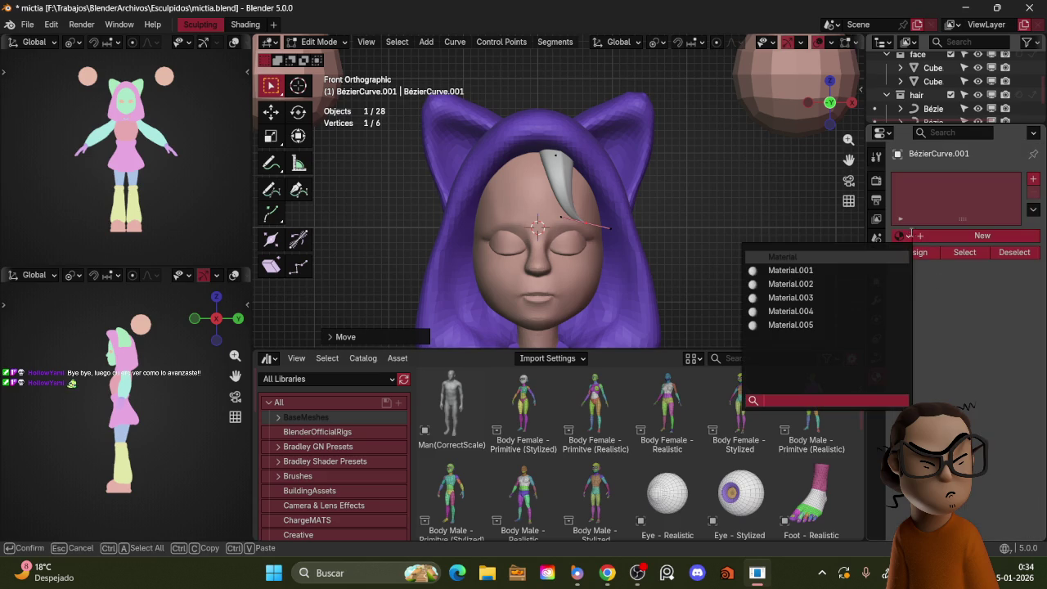
click(956, 237)
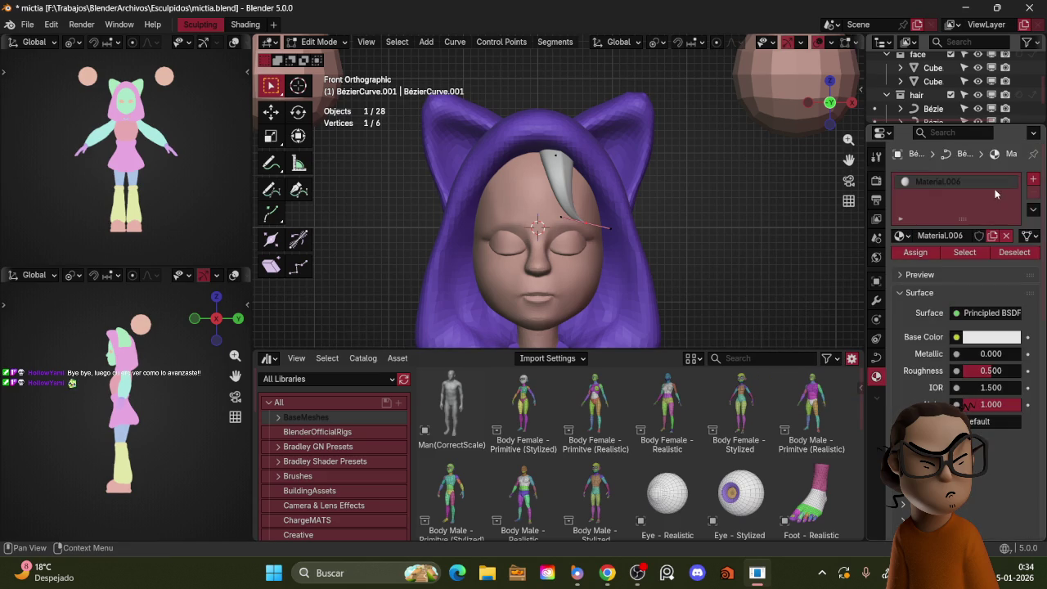
click(976, 337)
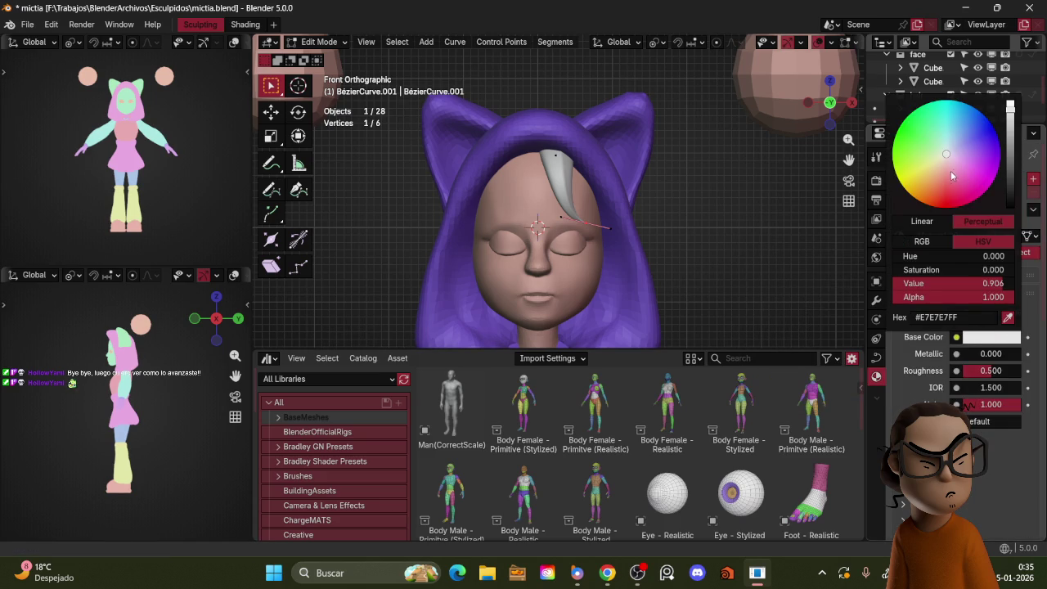
drag(952, 175, 939, 187)
click(1010, 169)
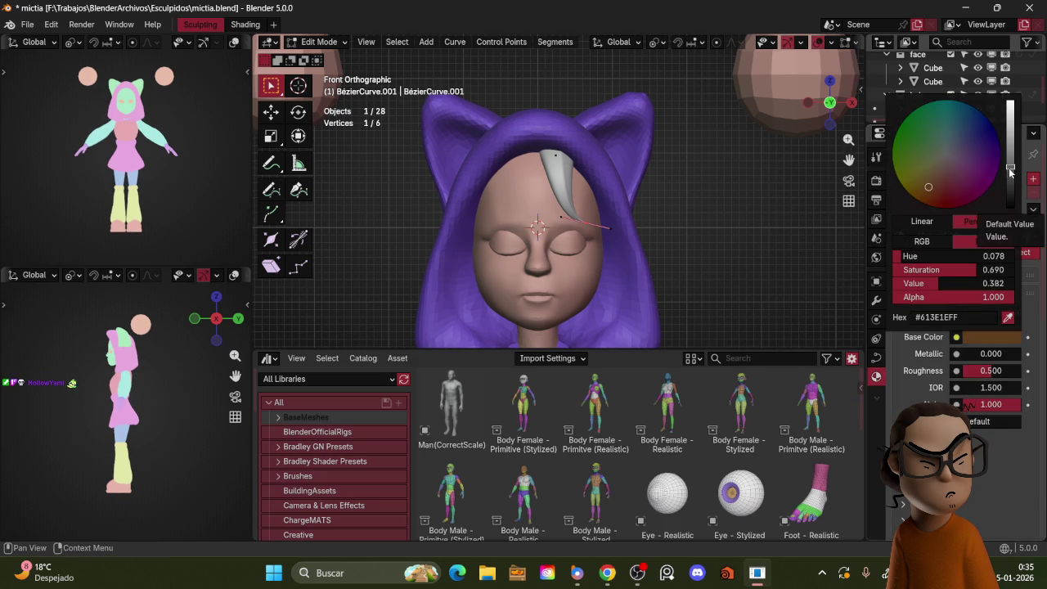
- Return to Object Mode and review the strand's modifier and material settings
key(ctrl+Tab)
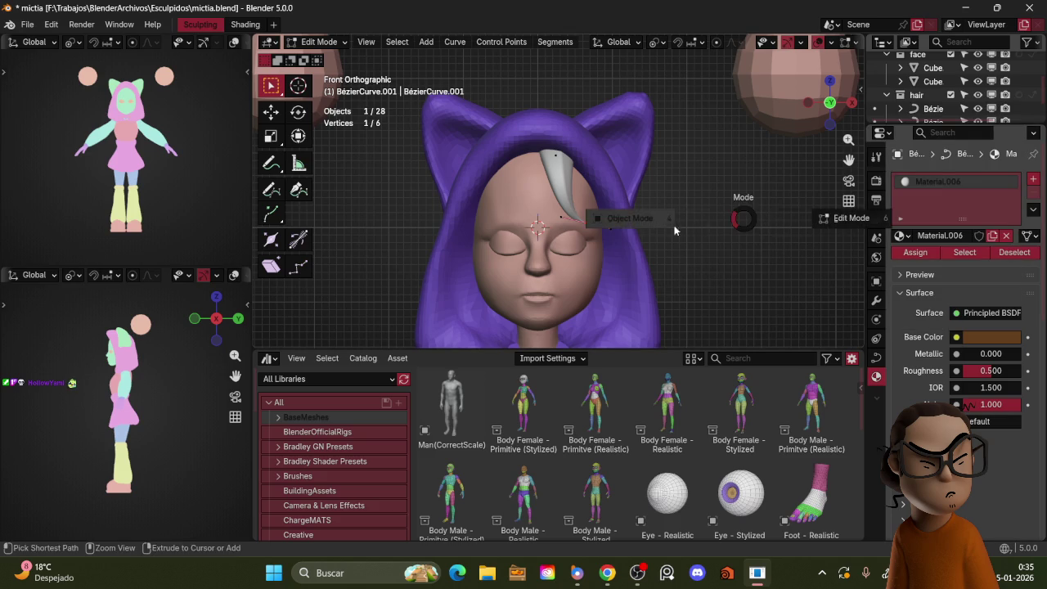
click(610, 219)
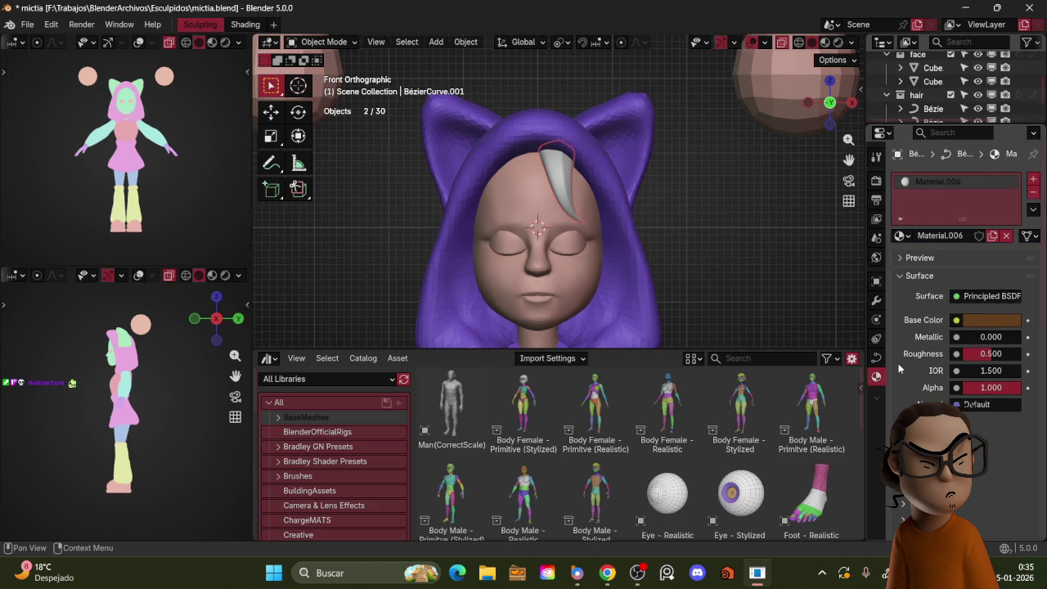
click(878, 302)
click(876, 377)
- Inspect the strand's curve data settings, briefly expanding Texture Space, then return to the material
click(876, 357)
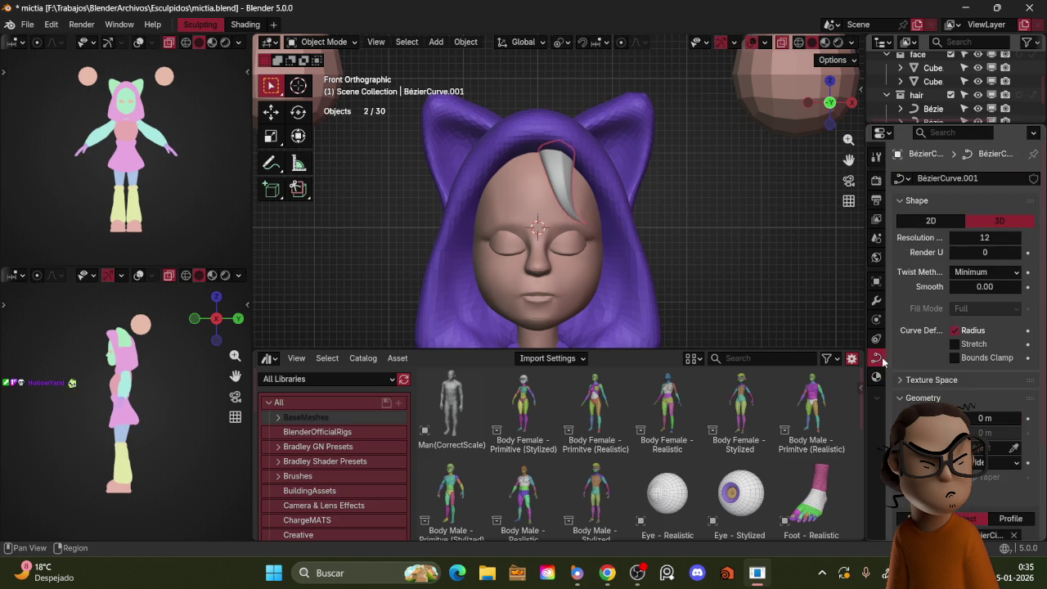
scroll(961, 383, down, 3)
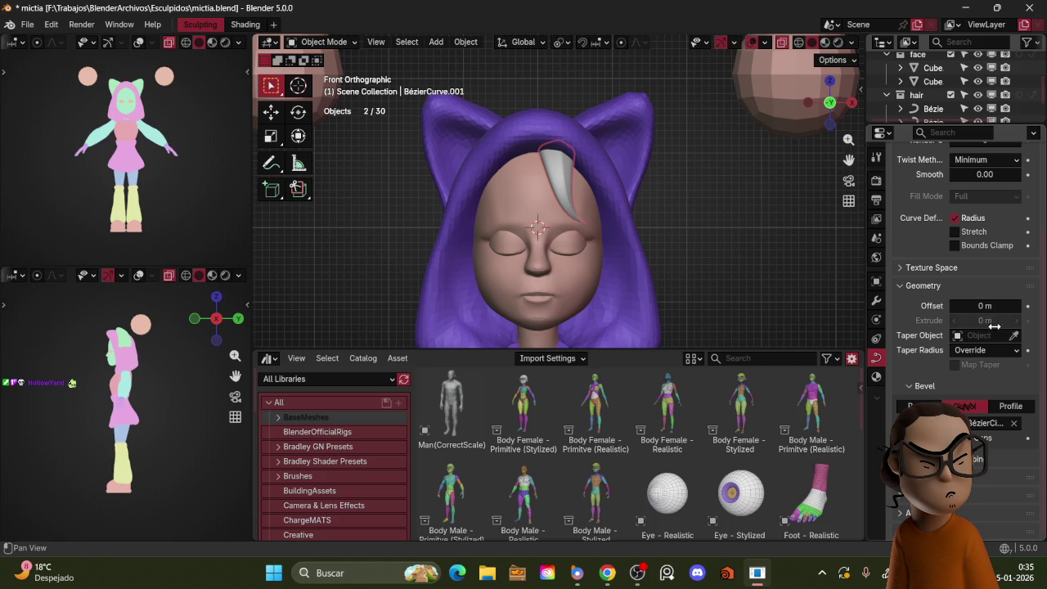
click(952, 269)
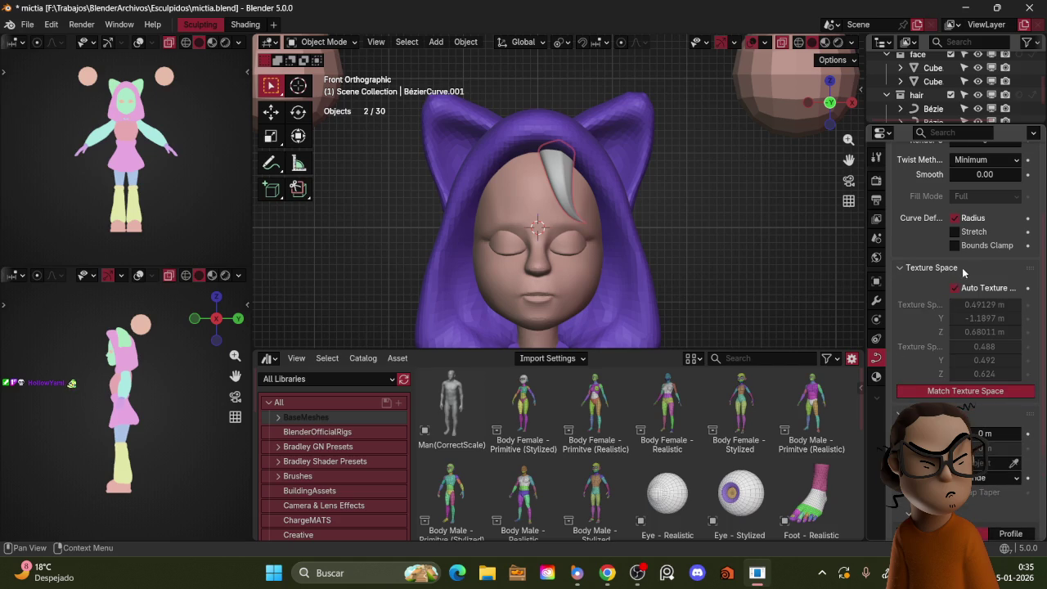
click(940, 268)
scroll(957, 284, up, 3)
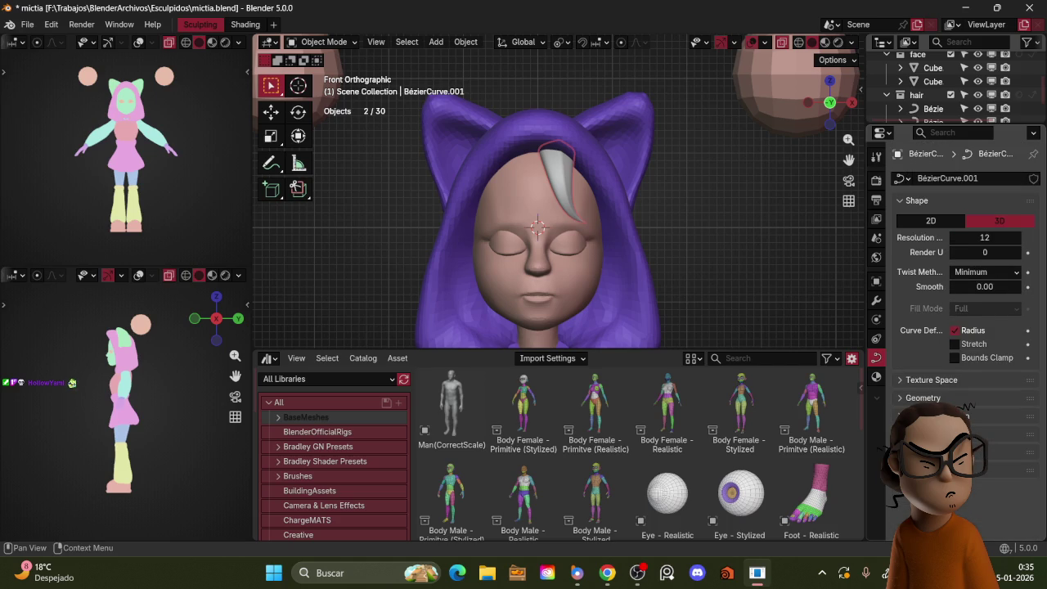
click(876, 376)
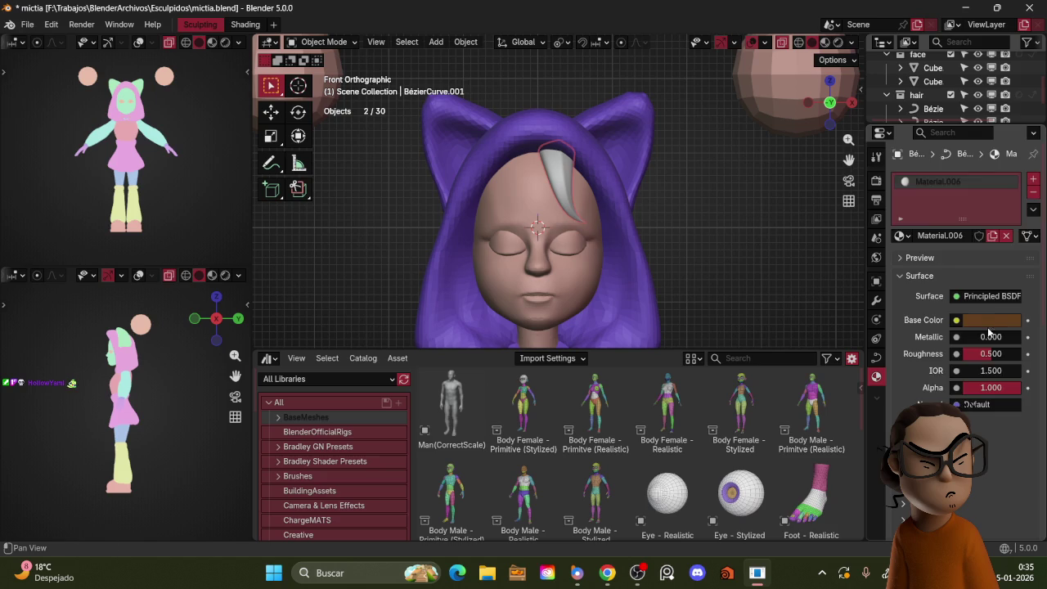
- Resize the properties panel and scroll down to the material's Viewport Display settings
scroll(987, 326, down, 3)
scroll(973, 326, down, 1)
scroll(977, 328, down, 1)
scroll(984, 354, up, 1)
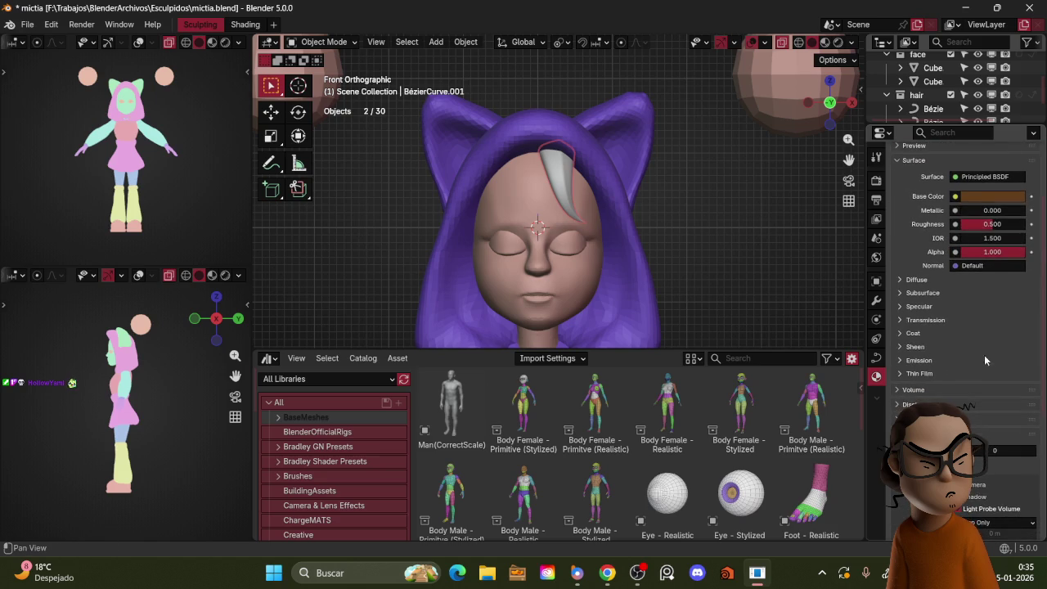
ctrl+middle_drag(983, 354, 987, 186)
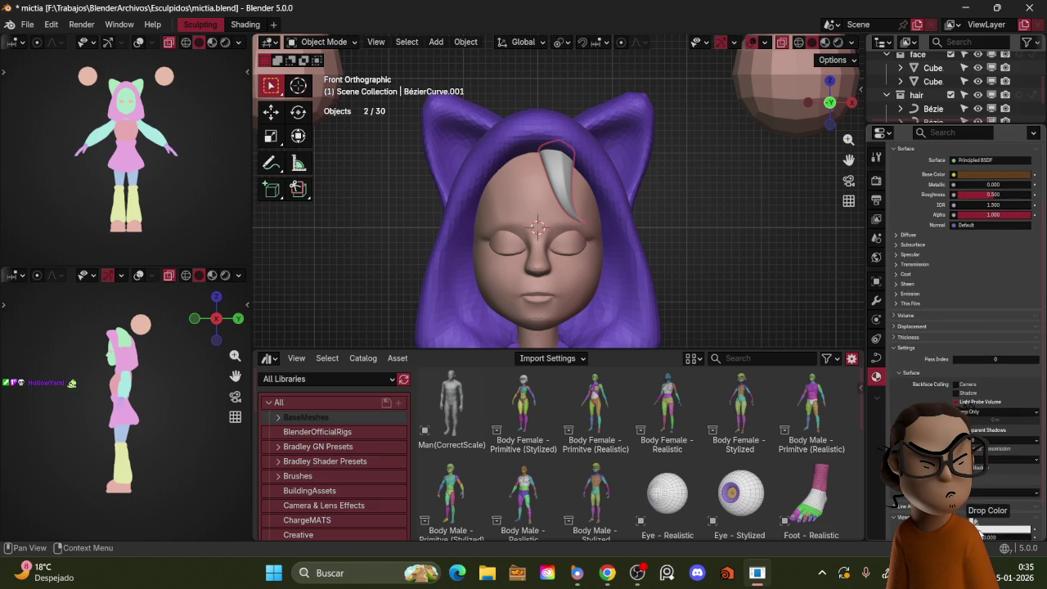
ctrl+middle_drag(924, 341, 925, 307)
ctrl+middle_drag(967, 404, 967, 384)
scroll(967, 392, down, 2)
scroll(973, 433, down, 3)
- Brighten the viewport display colour slightly and view the whole hooded character
click(975, 468)
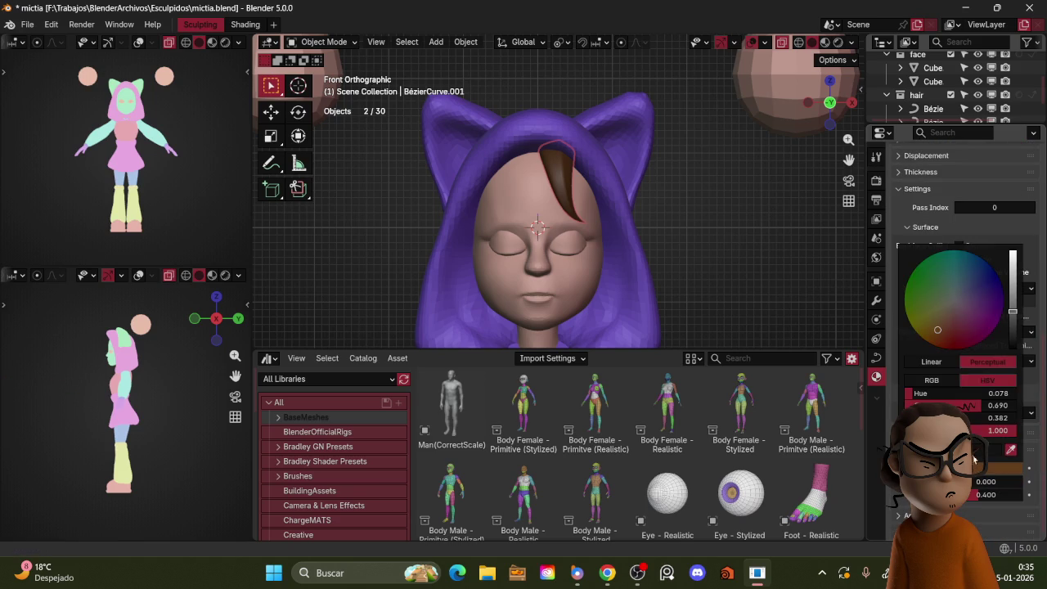
drag(1014, 323, 1014, 303)
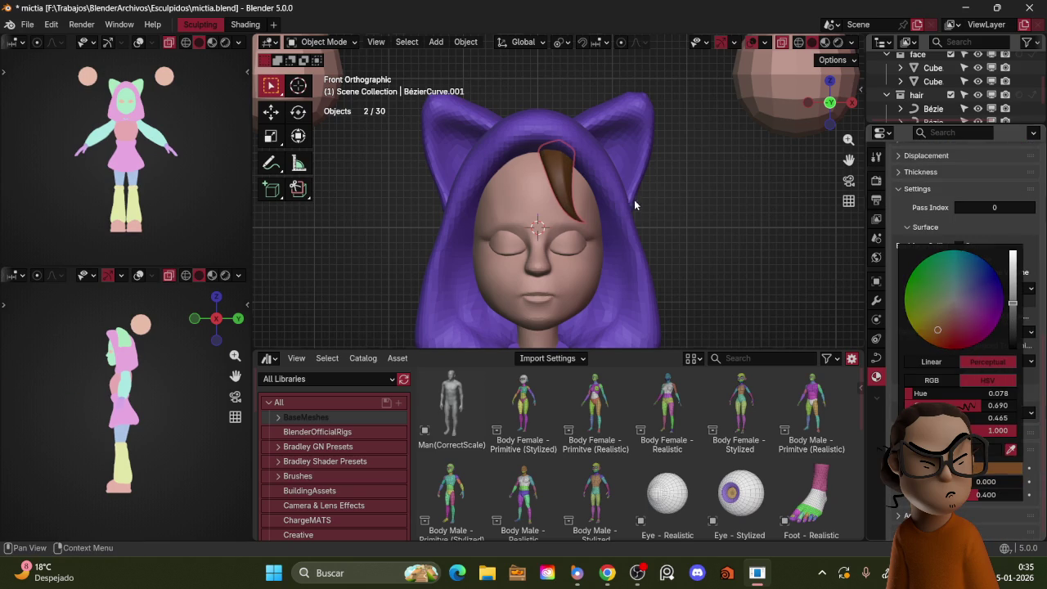
middle_drag(633, 198, 619, 192)
scroll(619, 193, down, 4)
middle_drag(632, 228, 670, 184)
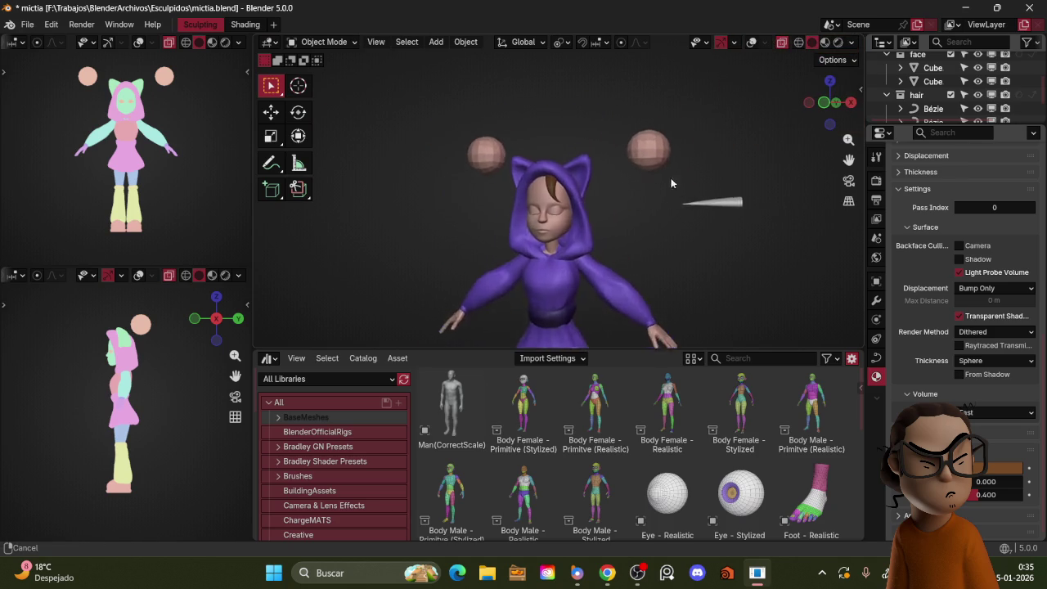
- In Edit Mode, duplicate a hair strand, then scale, move and thin its radius for a new bang
scroll(672, 189, up, 3)
key(Tab)
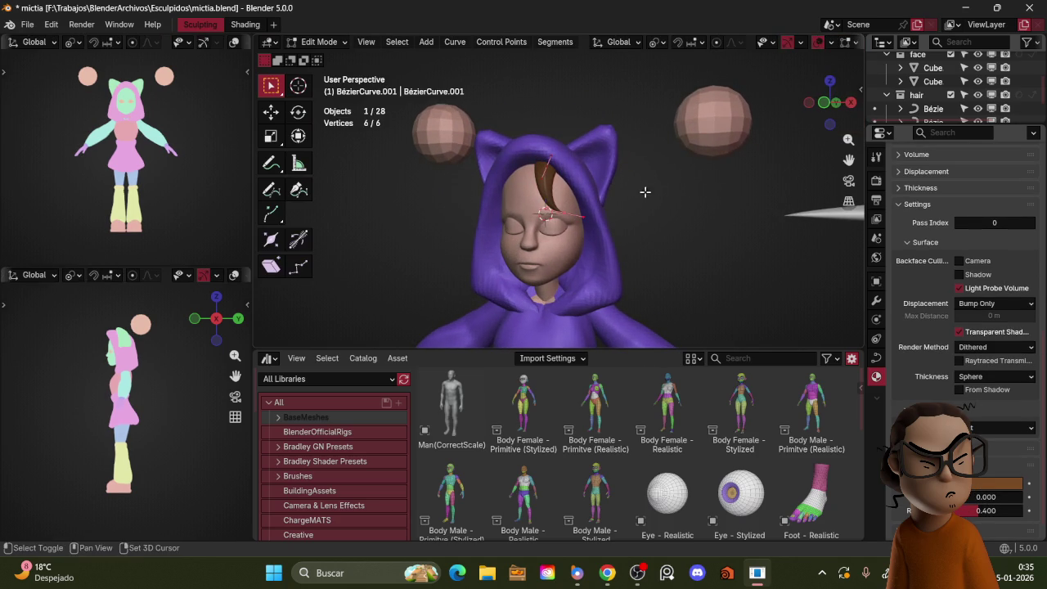
key(shift+d)
click(637, 192)
key(s)
click(634, 184)
key(g)
click(631, 175)
key(alt+s)
click(631, 182)
- Rotate, twist and reposition the new bang beside the existing locks on the forehead
key(g)
click(634, 174)
key(r)
click(641, 189)
key(g)
click(636, 191)
key(ctrl+t)
click(644, 190)
key(g)
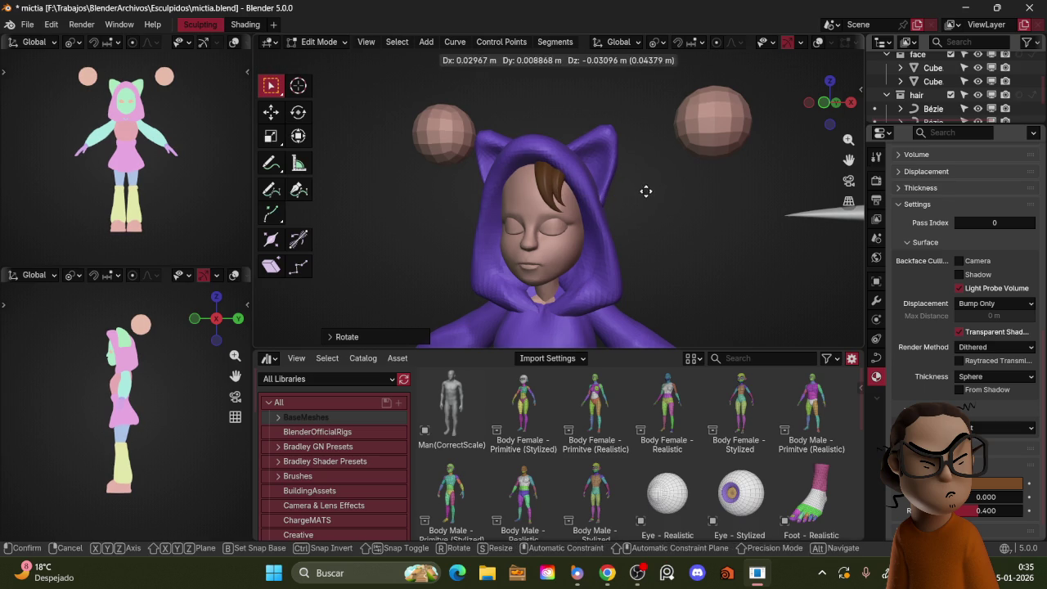
click(640, 194)
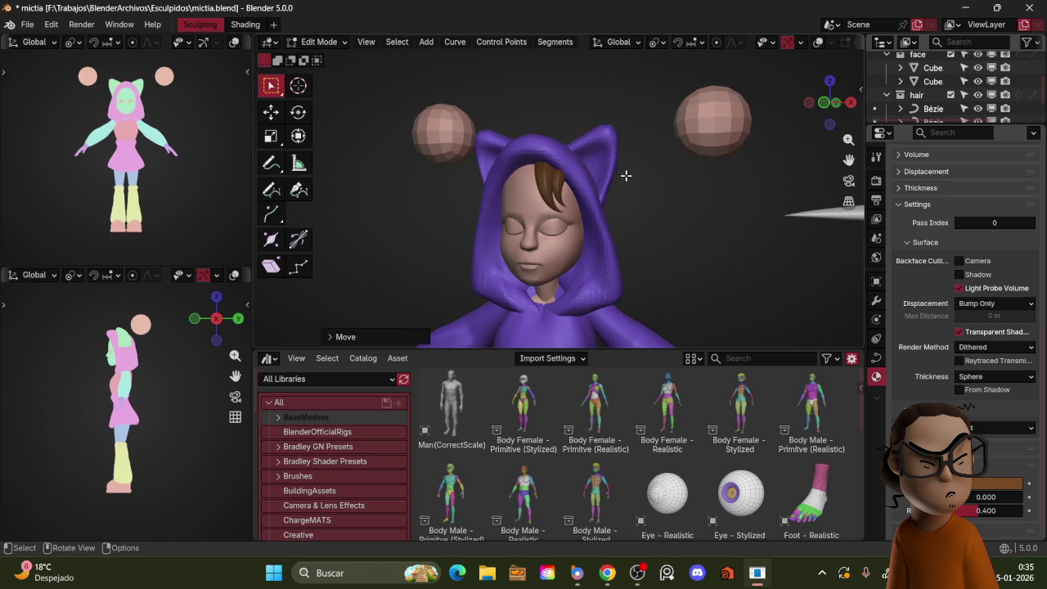
- Duplicate the bang into another lock, scaling, moving and rotating it into place
key(shift+d)
click(640, 192)
key(s)
click(674, 196)
key(g)
click(664, 209)
key(r)
click(663, 191)
middle_drag(664, 191, 670, 193)
- Change the transform pivot point, then rescale and reposition the lock from the front view
key(period)
click(589, 191)
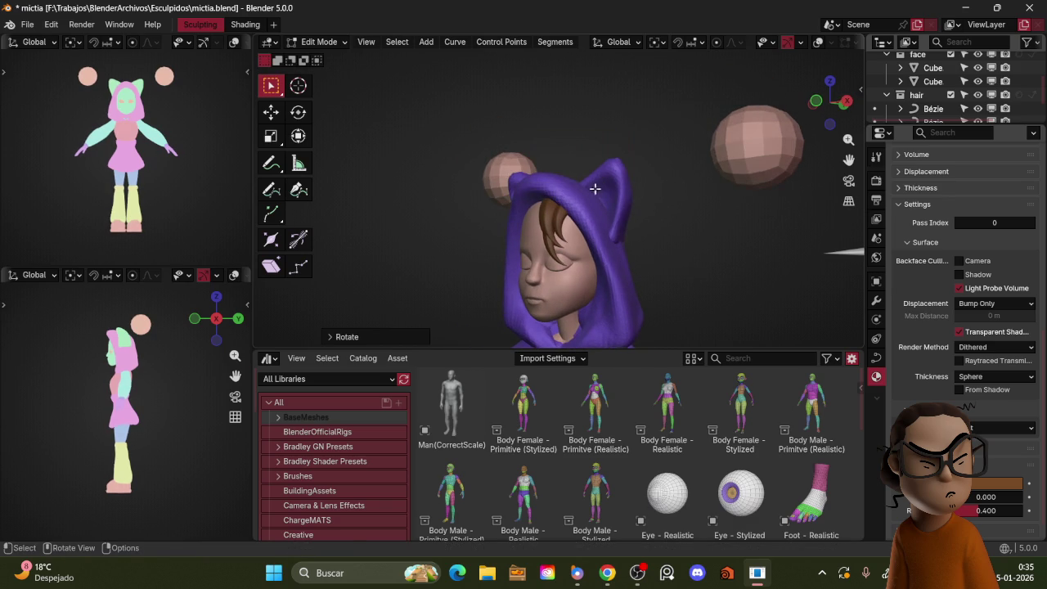
key(s)
click(646, 198)
key(g)
click(653, 179)
middle_drag(654, 180, 655, 193)
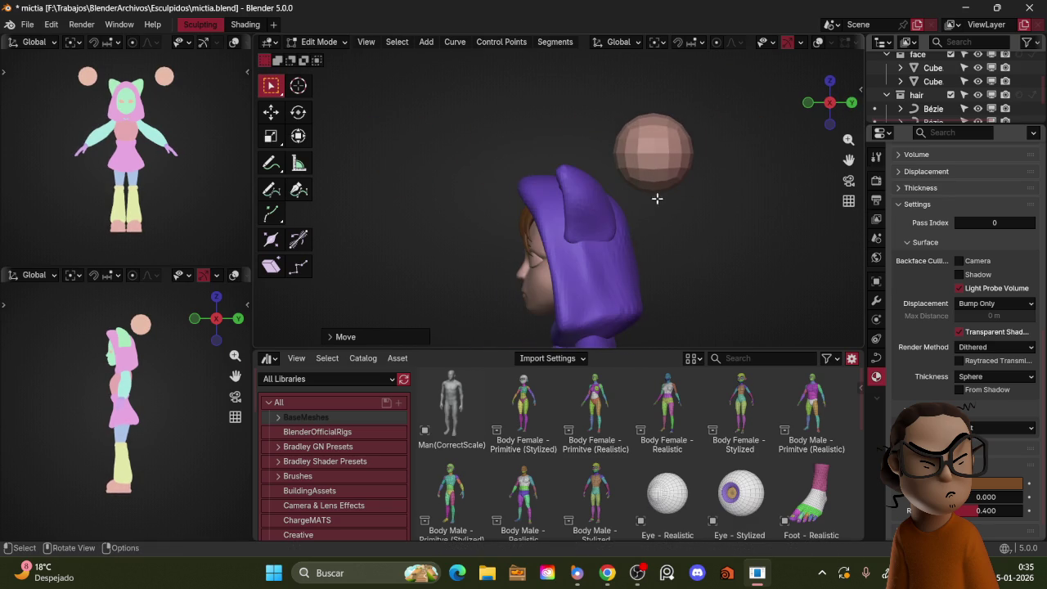
key(g)
key(KP_1)
click(686, 210)
- Swing the duplicated strand down across the right forehead with repeated rotations and moves
mouse_move(686, 209)
middle_down()
mouse_move(633, 204)
mouse_move(656, 209)
middle_up()
key(g)
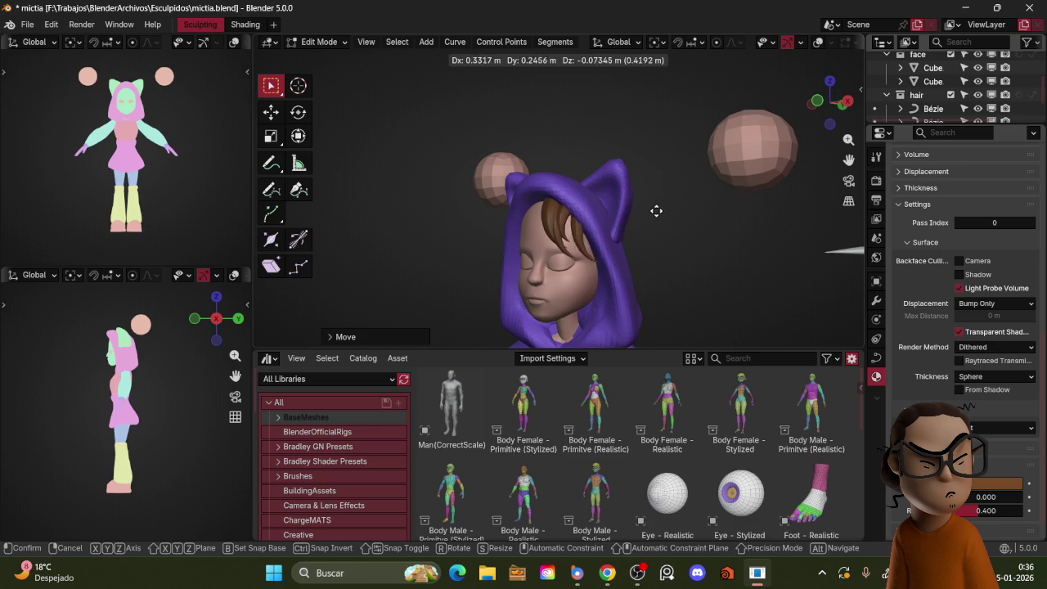
key(r)
click(634, 223)
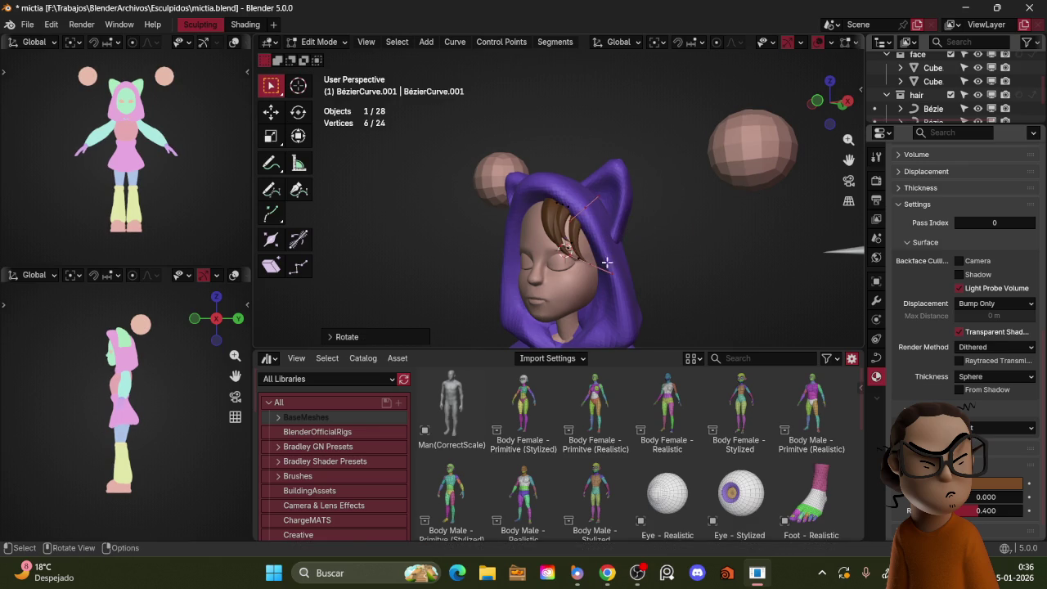
key(g)
click(625, 260)
key(r)
click(608, 294)
- Fine-tune the strand's segments and reposition an individual point after zooming in
key(g)
click(603, 280)
key(r)
click(608, 291)
key(g)
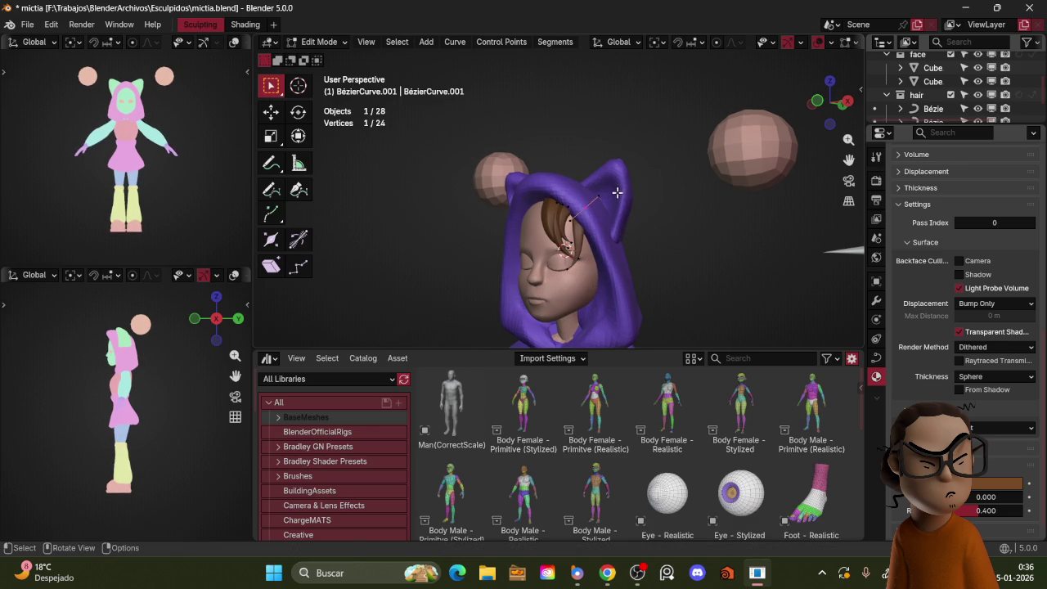
click(582, 219)
key(r)
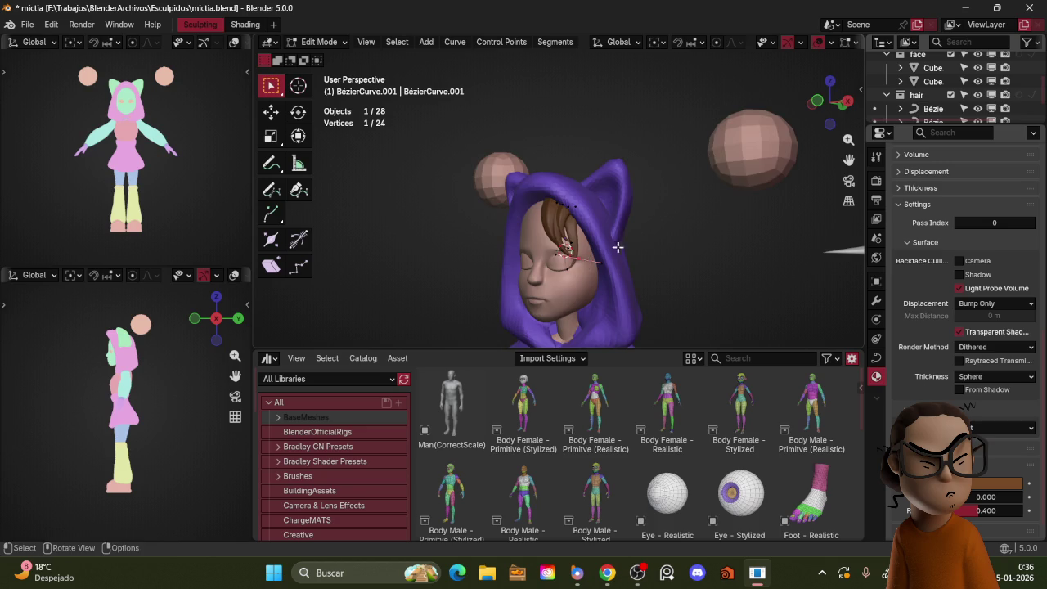
scroll(609, 253, up, 3)
scroll(621, 229, up, 2)
scroll(646, 188, up, 1)
key(g)
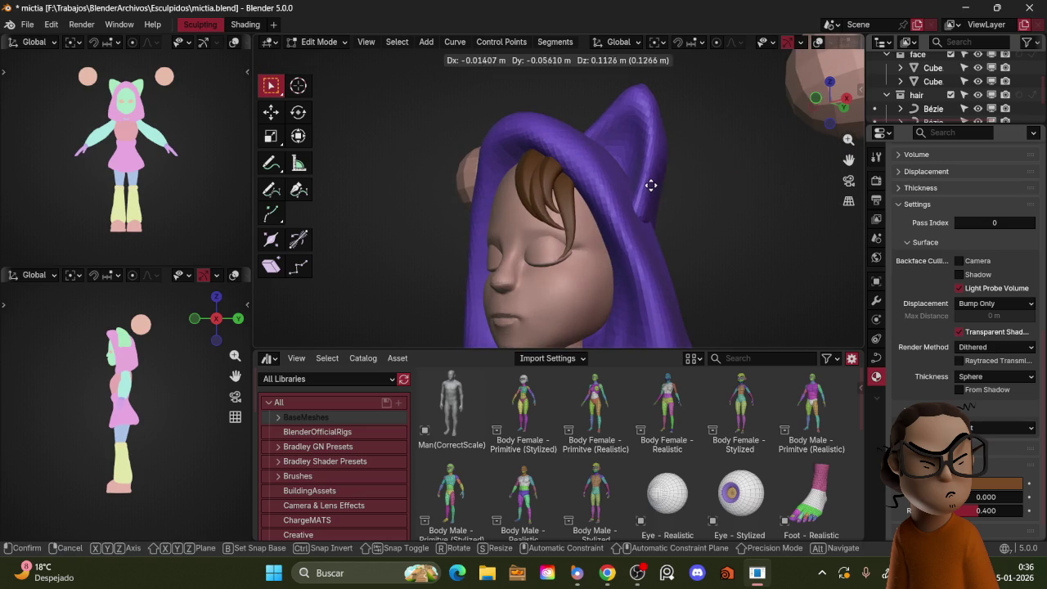
click(650, 186)
- With X-Ray on, move a hidden strand point, then preview the bangs without overlays
key(z)
click(658, 235)
key(g)
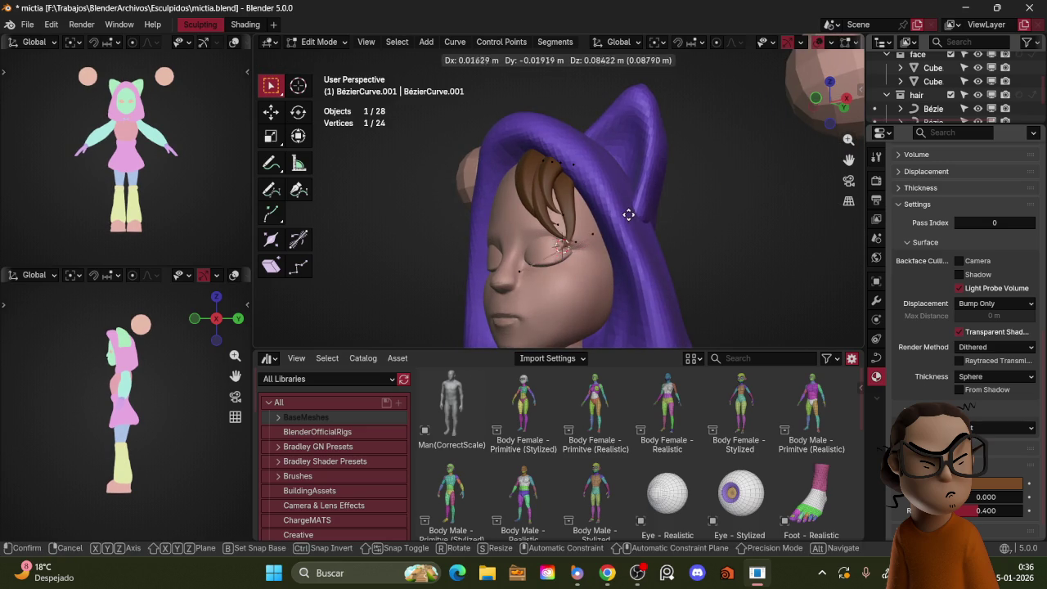
click(629, 215)
key(shift+alt+z)
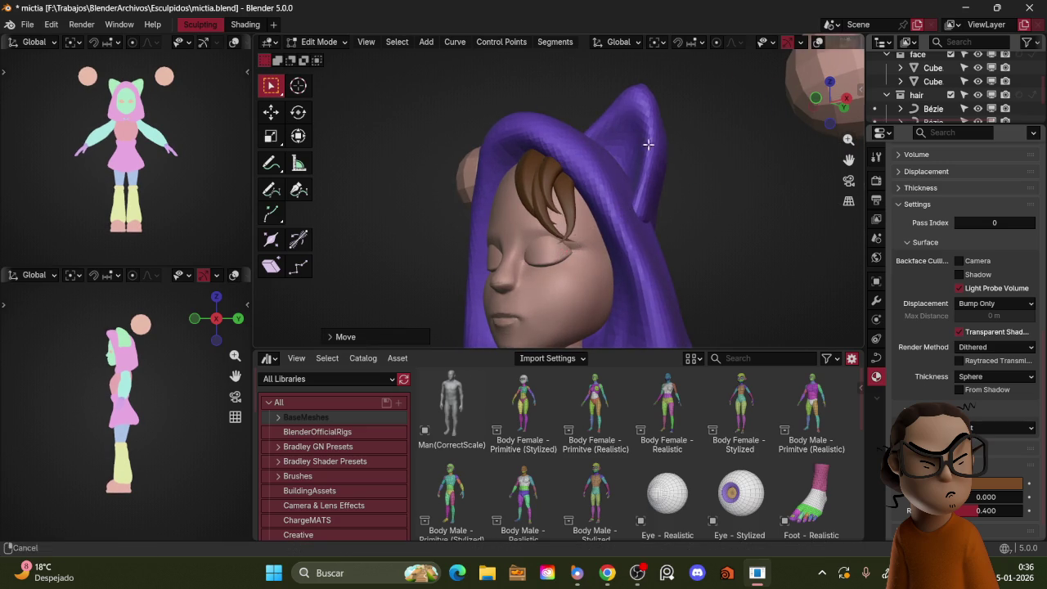
middle_drag(646, 133, 684, 205)
scroll(703, 212, down, 1)
scroll(719, 177, up, 2)
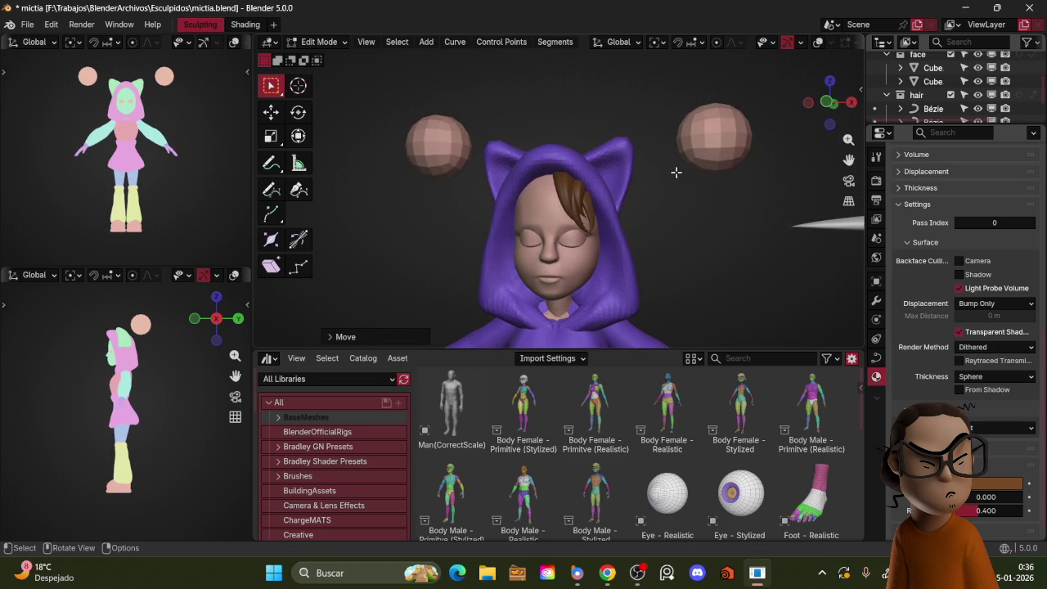
key(shift+alt+z)
- Duplicate a strand point near the hood top and rotate one point's handle
middle_drag(641, 180, 647, 166)
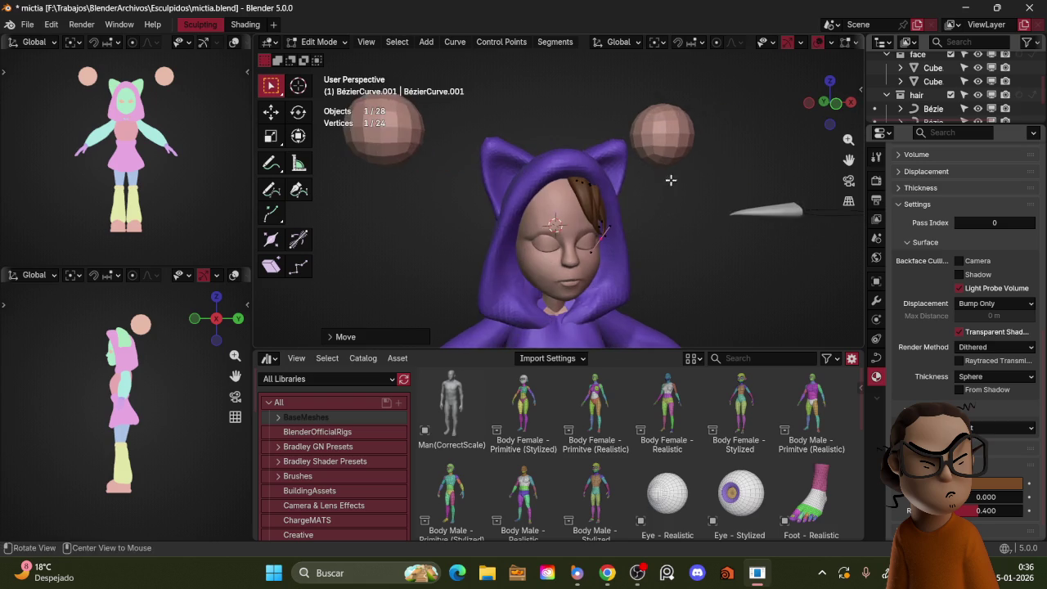
middle_drag(646, 179, 632, 162)
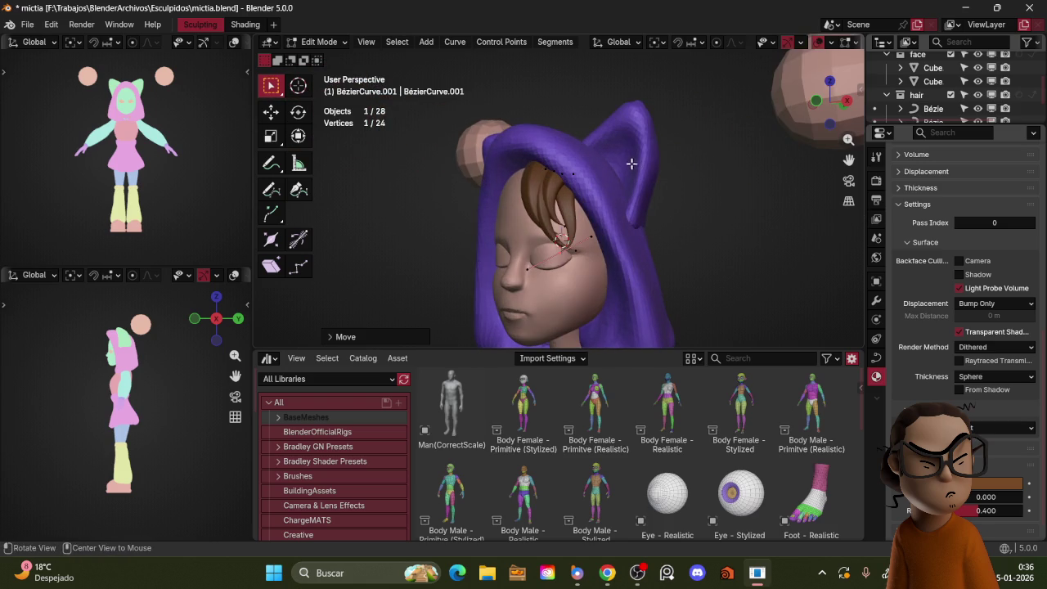
click(563, 157)
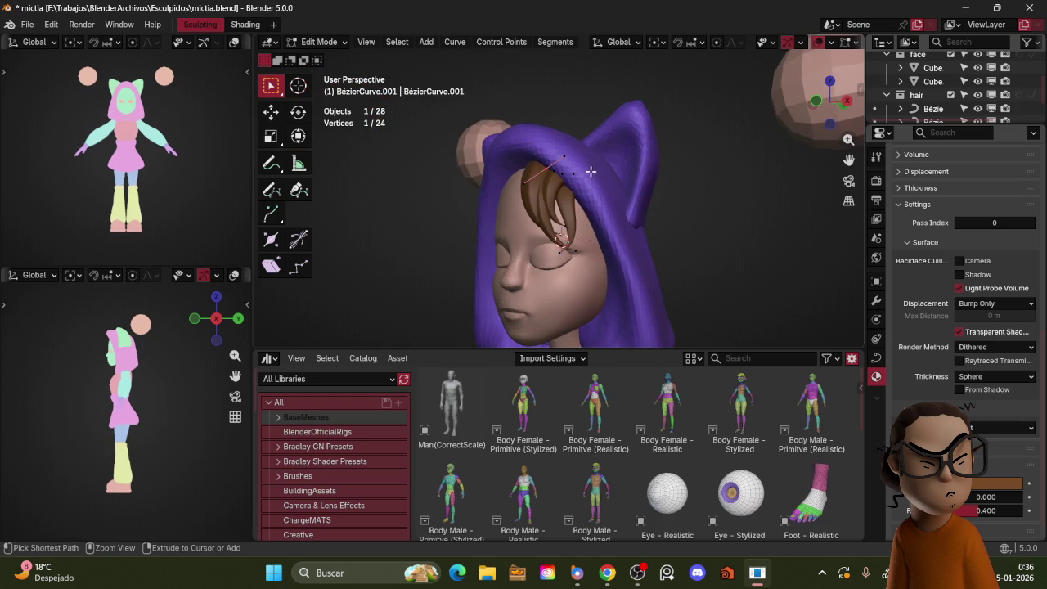
key(shift+d)
click(651, 230)
click(607, 215)
key(r)
click(593, 167)
- Move the new strand's points down into position among the bangs
middle_drag(593, 168, 629, 245)
key(g)
click(620, 237)
key(g)
click(596, 245)
key(g)
click(617, 278)
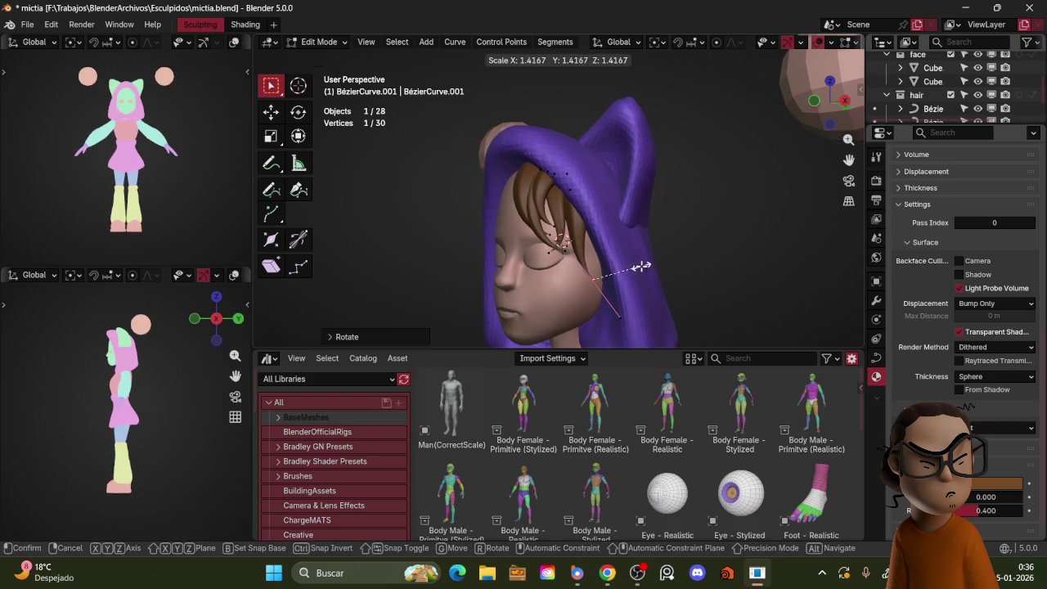
click(631, 276)
- Preview the bangs from the front with viewport overlays hidden, then restore them
key(shift+alt+z)
scroll(636, 134, down, 3)
middle_drag(636, 134, 658, 201)
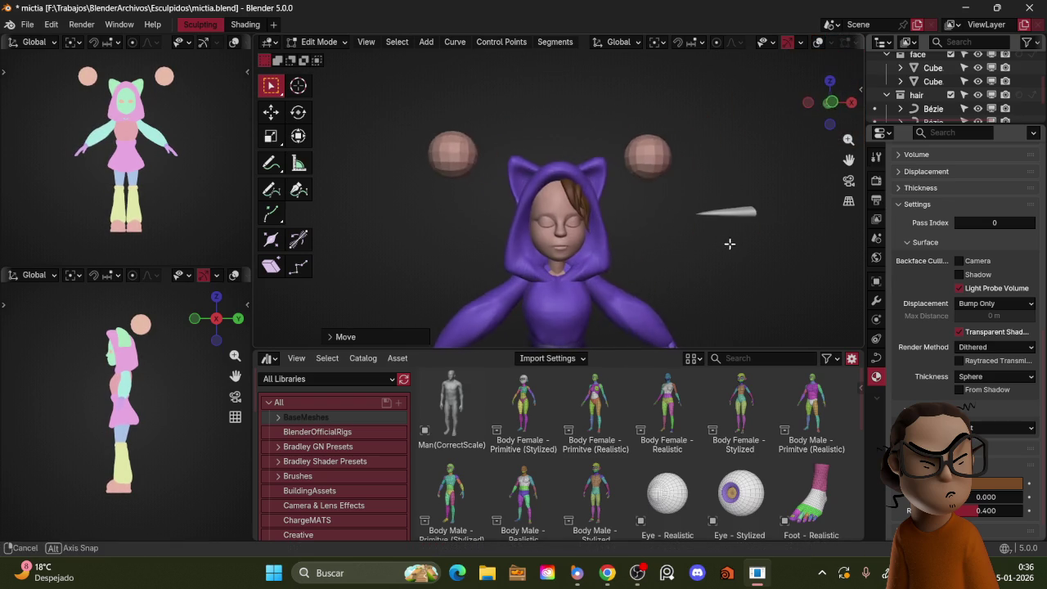
scroll(657, 201, up, 3)
key(shift+alt+z)
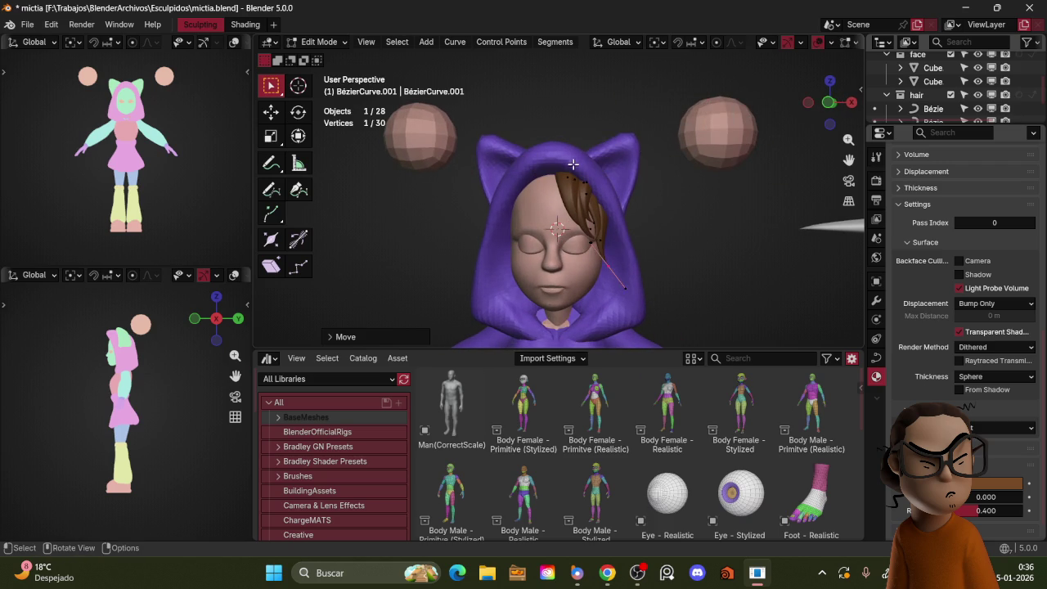
- Delete a stray extruded point from the hair strand
key(e)
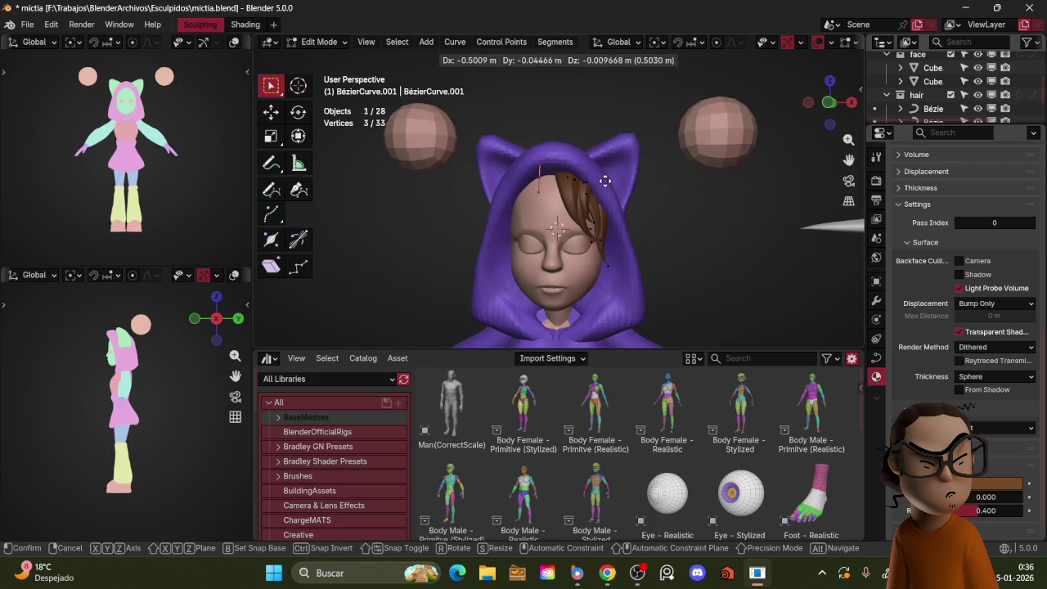
right_click(605, 180)
key(x)
click(566, 175)
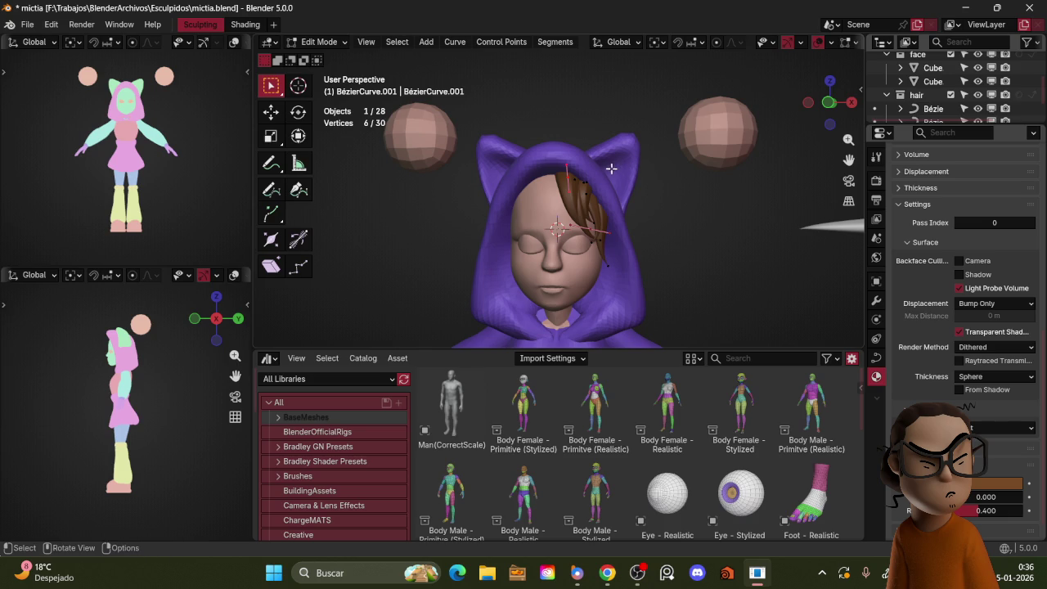
- Extrude a new lock and, in front view, move and adjust its tip point
key(e)
click(612, 170)
key(KP_1)
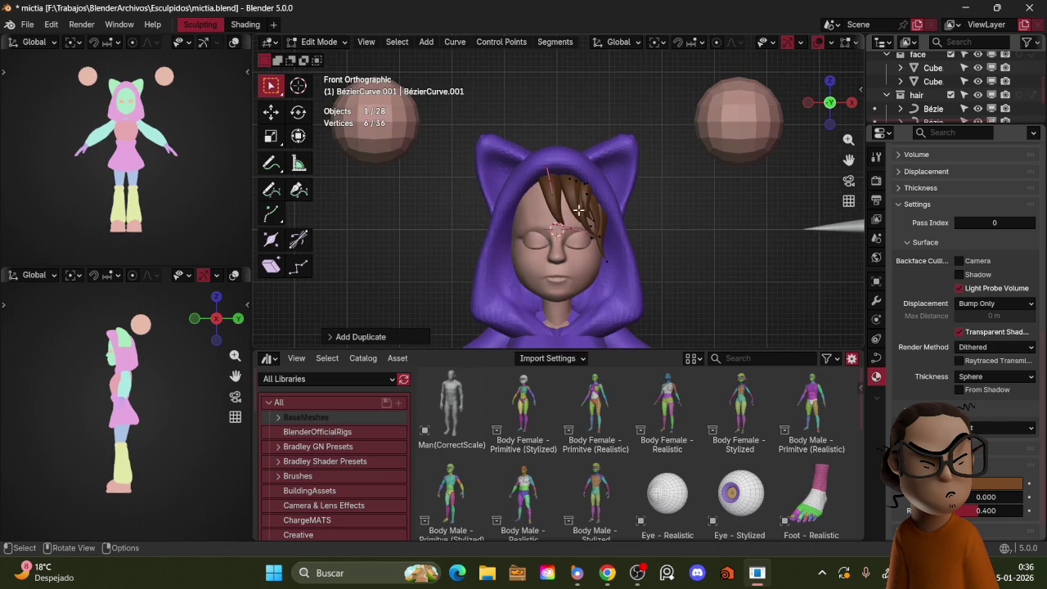
click(607, 206)
key(r)
key(g)
click(572, 260)
key(r)
key(s)
key(r)
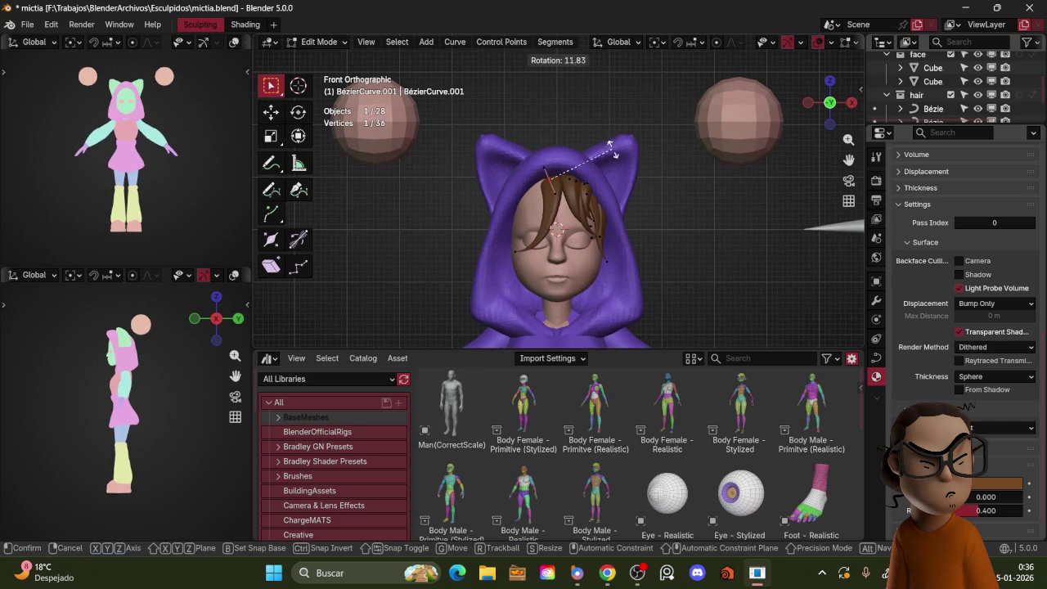
right_click(610, 154)
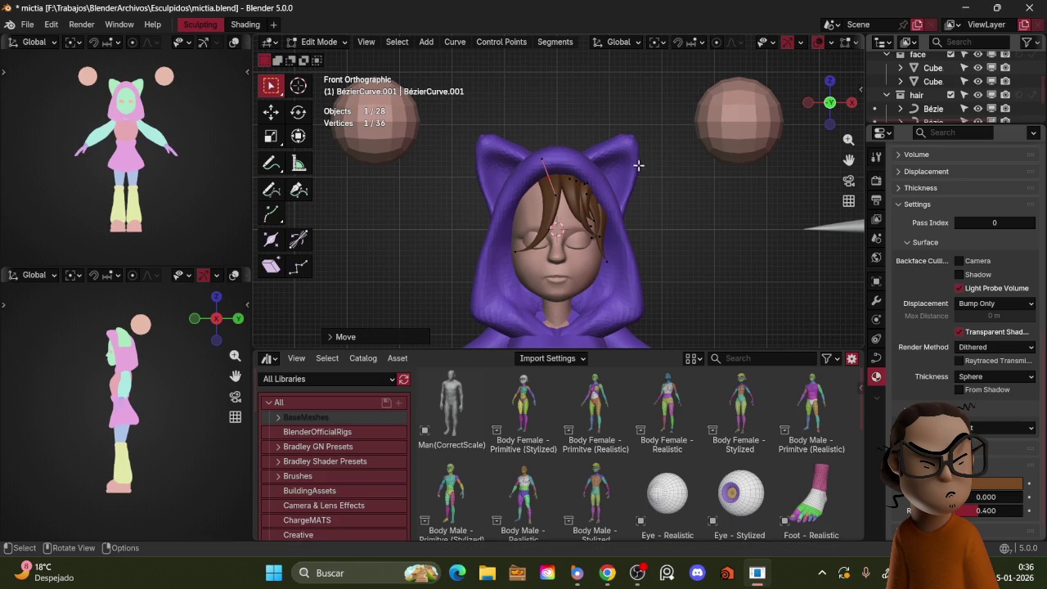
- Twist the lock's tilt and scale its handle to sweep it left
click(525, 243)
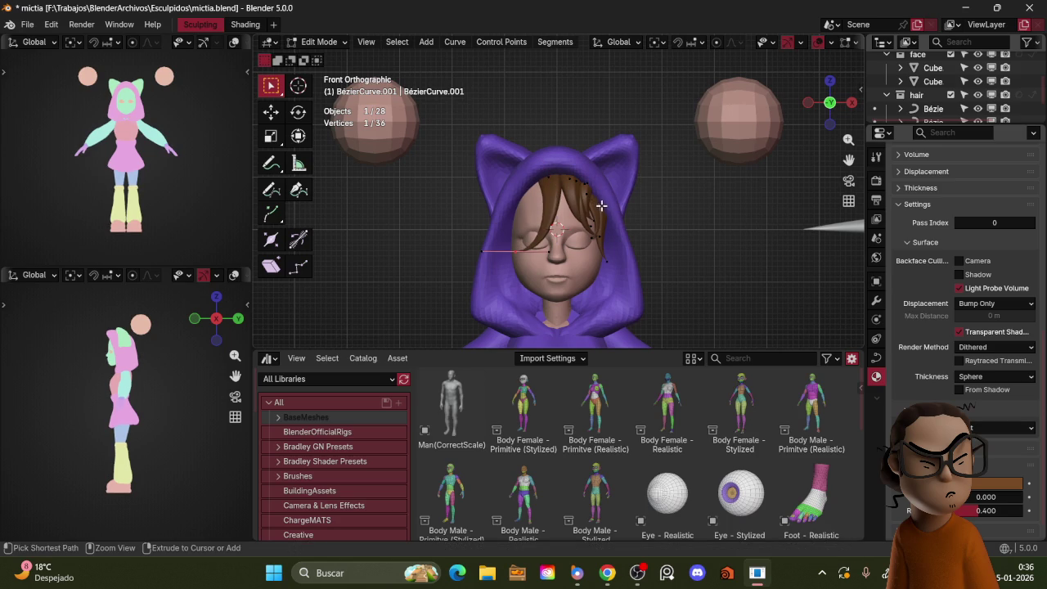
key(ctrl+t)
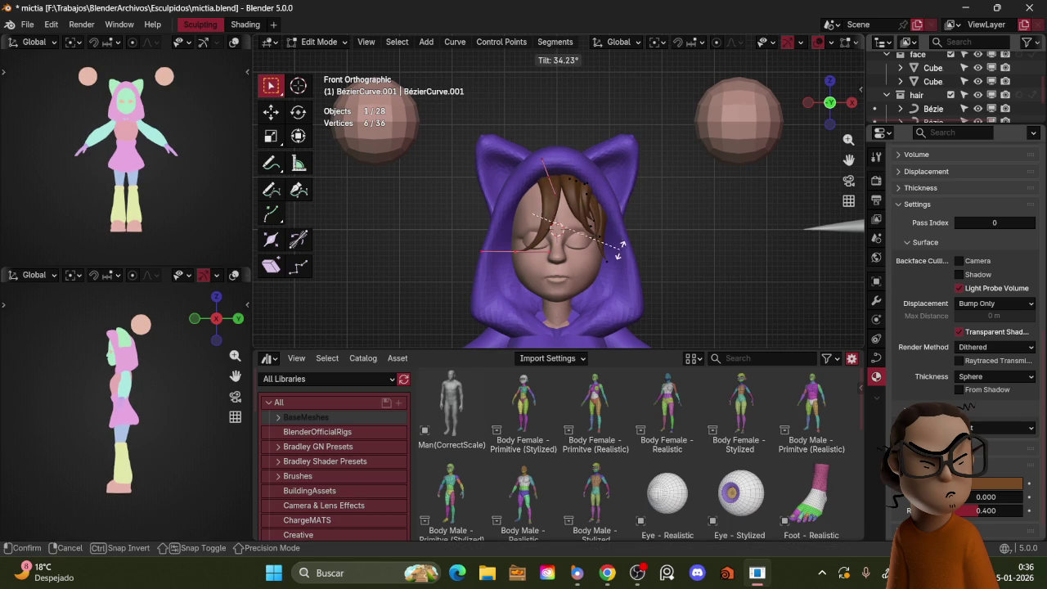
click(493, 219)
key(s)
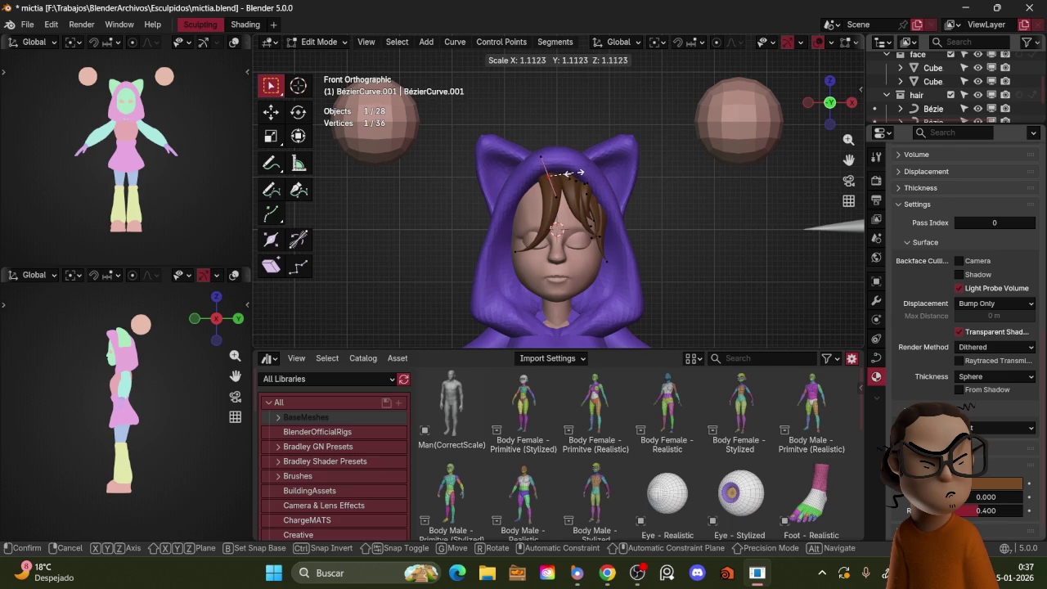
click(559, 174)
- Move the lock into place on the left forehead and preview it without overlays
key(z)
key(r)
right_click(617, 174)
key(shift+alt+z)
key(g)
right_click(581, 210)
key(g)
click(585, 204)
mouse_move(585, 204)
middle_down()
mouse_move(685, 199)
mouse_move(657, 124)
middle_up()
key(shift+alt+z)
key(shift+alt+z)
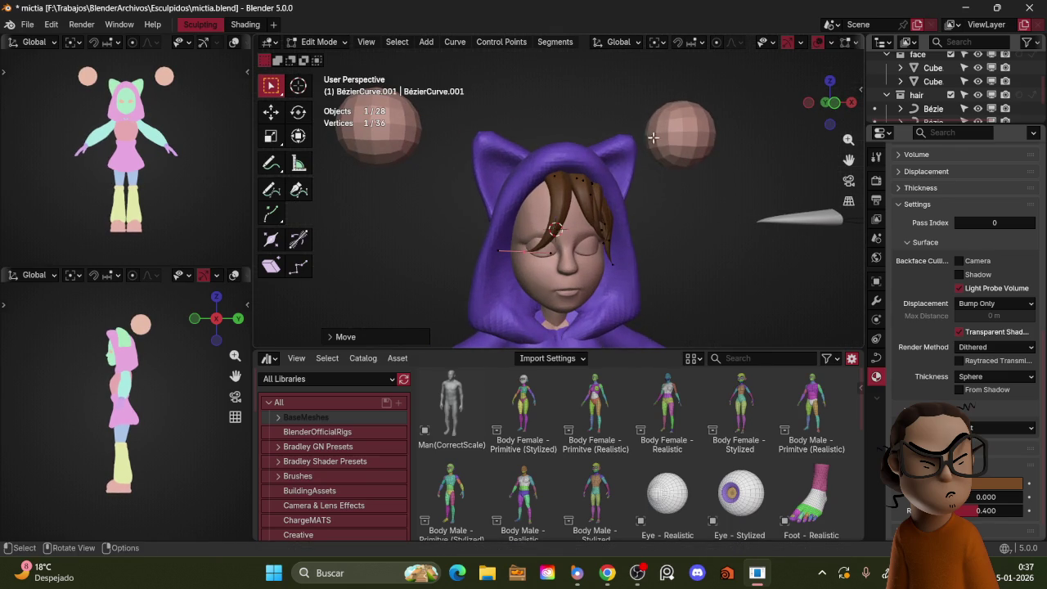
- Duplicate the lock into another strand, scaling and moving the copy
key(shift+d)
right_click(622, 180)
key(s)
click(613, 184)
key(r)
right_click(609, 186)
key(g)
click(610, 193)
- In front view, rotate and move the new lock's tip toward the hairline and twist its tilt
click(505, 245)
key(KP_1)
key(r)
click(612, 237)
key(g)
click(612, 231)
key(g)
click(570, 190)
key(ctrl+t)
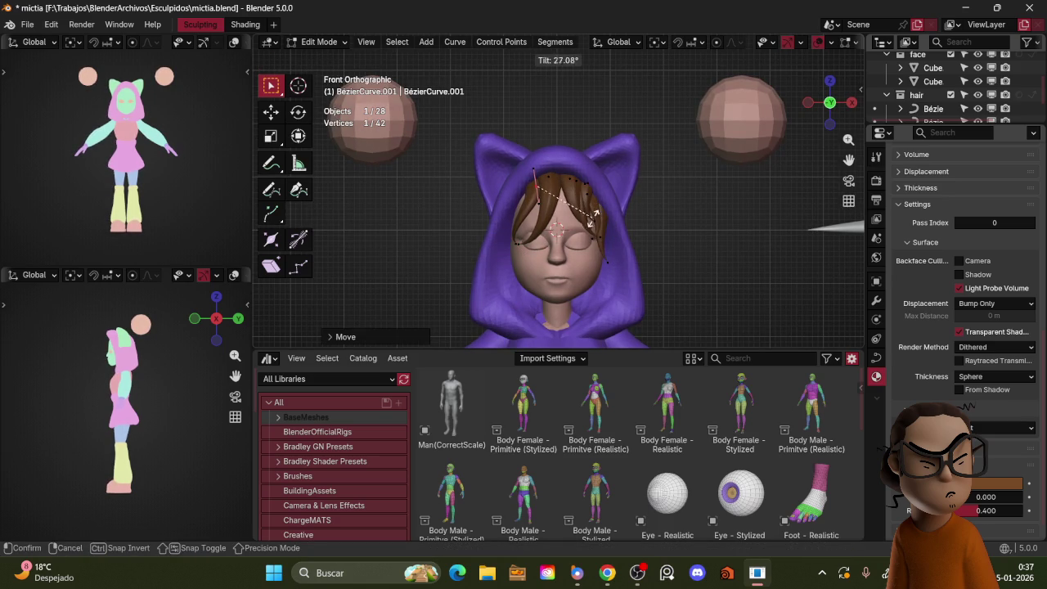
click(589, 236)
- Deselect all points and hide the viewport overlays to view the fuller fringe
click(577, 219)
key(z)
key(z)
click(613, 90)
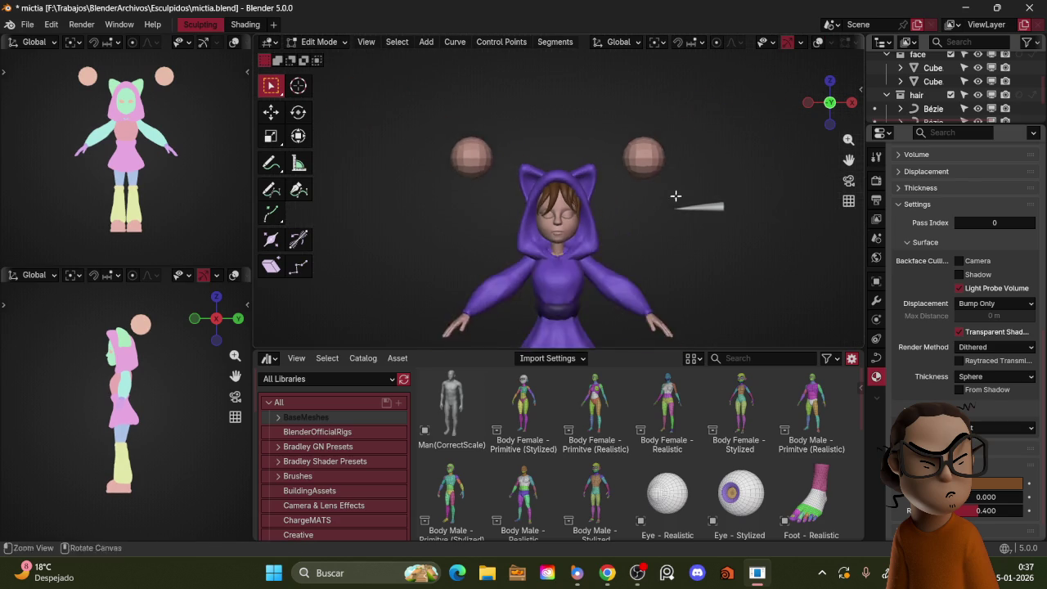
- Frame the head from the front and nudge the selected hair points into place
middle_drag(678, 199, 650, 175)
scroll(637, 172, up, 1)
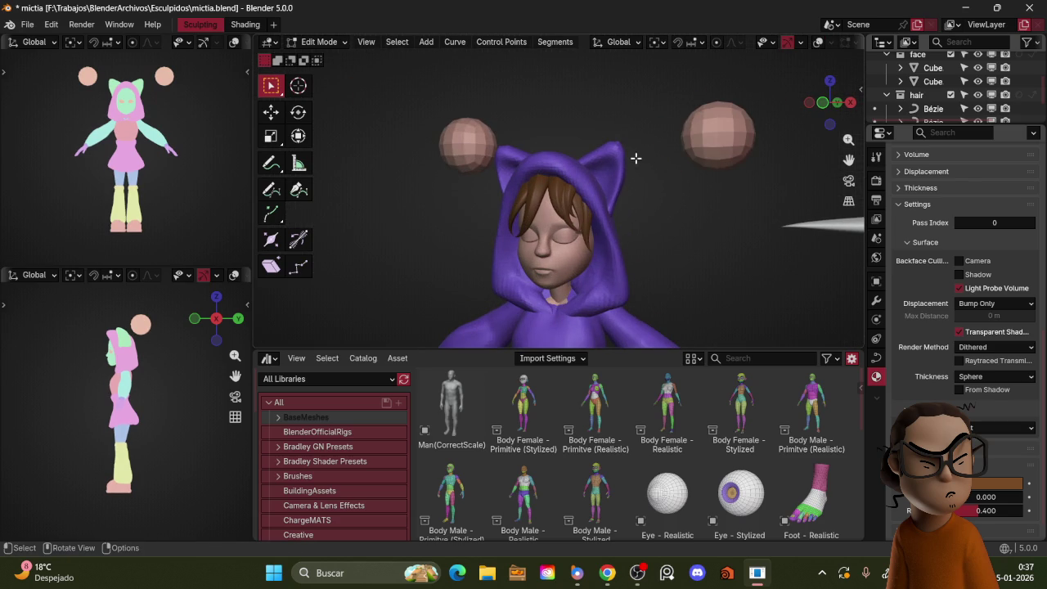
key(KP_1)
key(shift+alt+z)
middle_drag(630, 109, 539, 179)
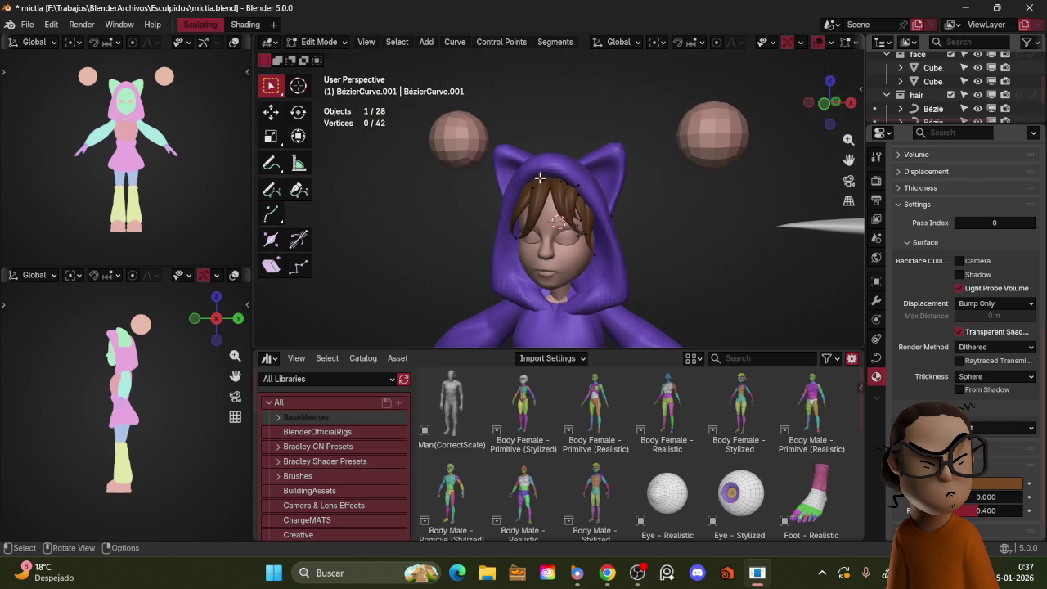
key(KP_1)
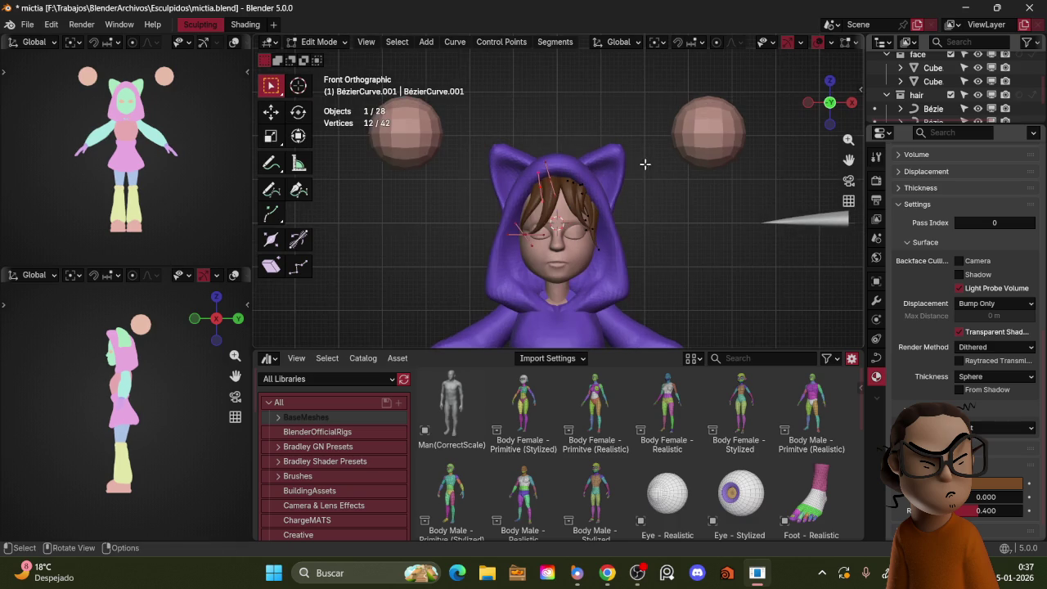
key(g)
click(598, 173)
- Extrude the hair strand's end point, then scale and move the new point
click(600, 169)
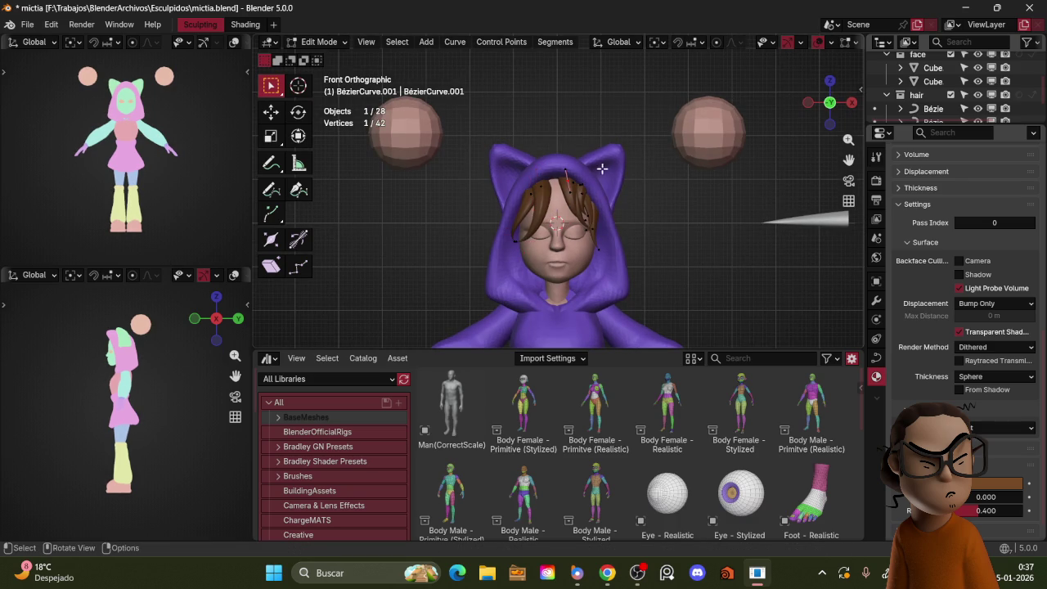
key(e)
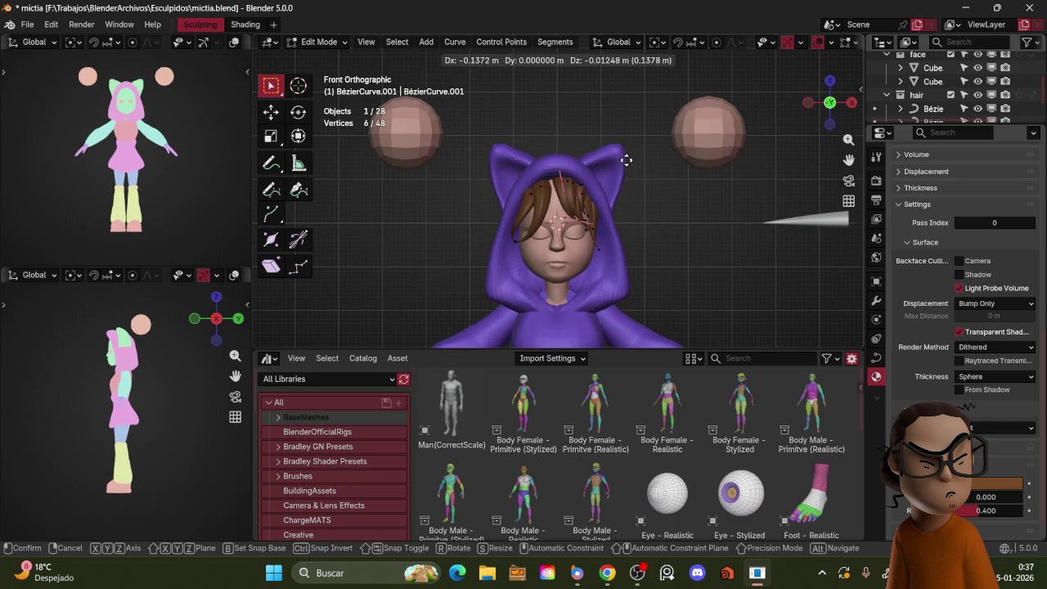
click(622, 160)
key(s)
click(646, 168)
key(g)
click(657, 176)
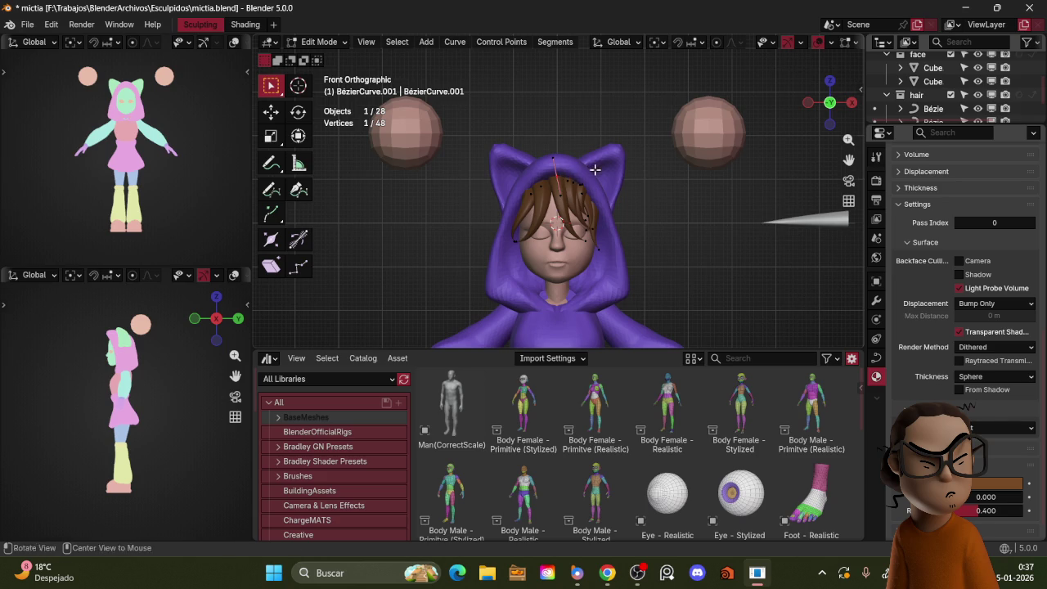
- Taper the strand's thickness at the new end point and rotate it
key(alt+s)
click(622, 169)
key(r)
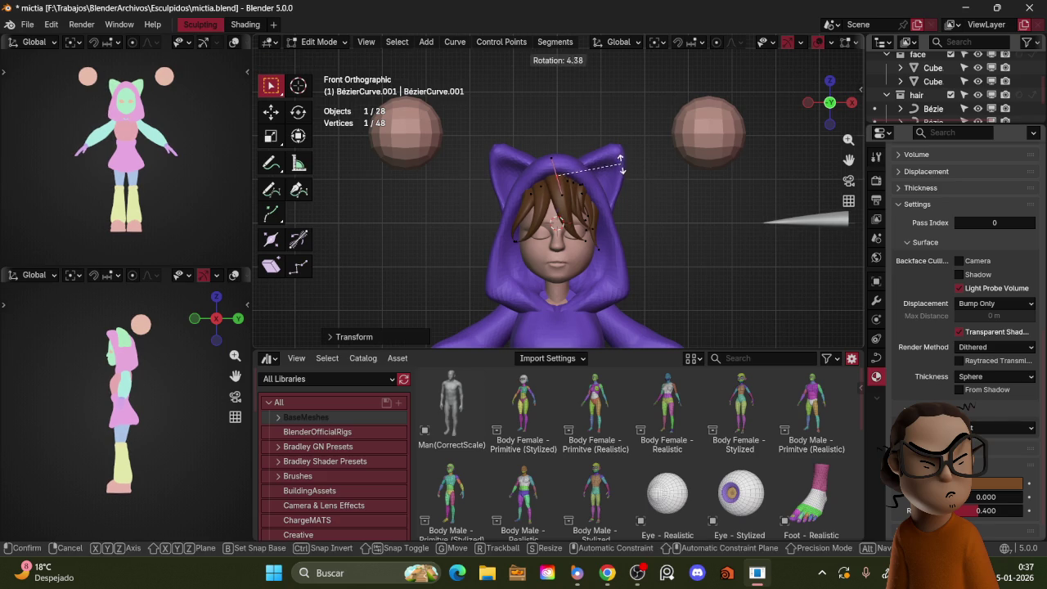
key(r)
click(614, 167)
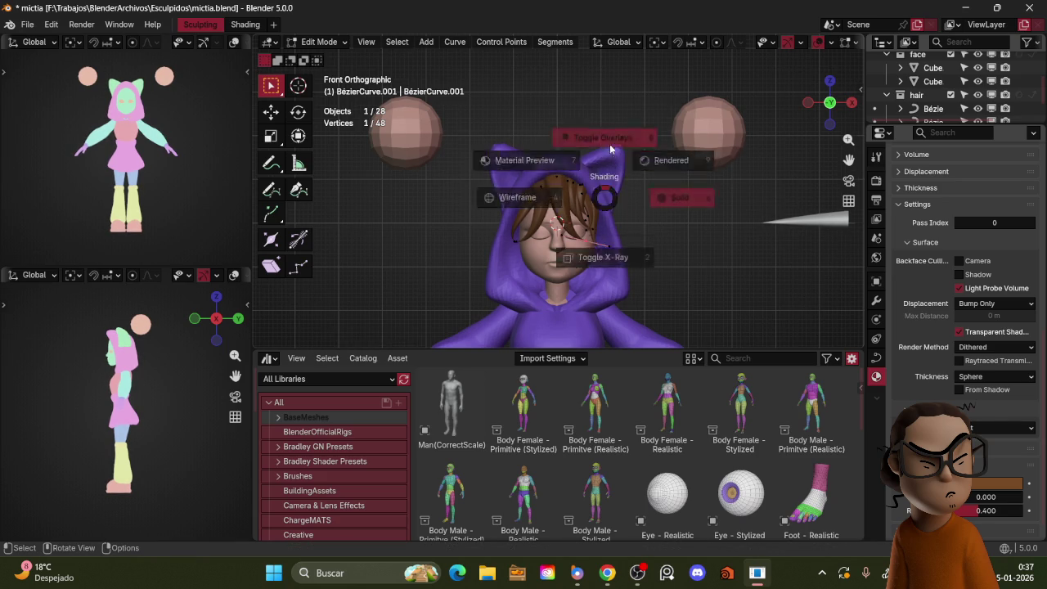
- Reposition the new end point and check it from front and side views
middle_drag(617, 176, 632, 202)
key(g)
click(632, 207)
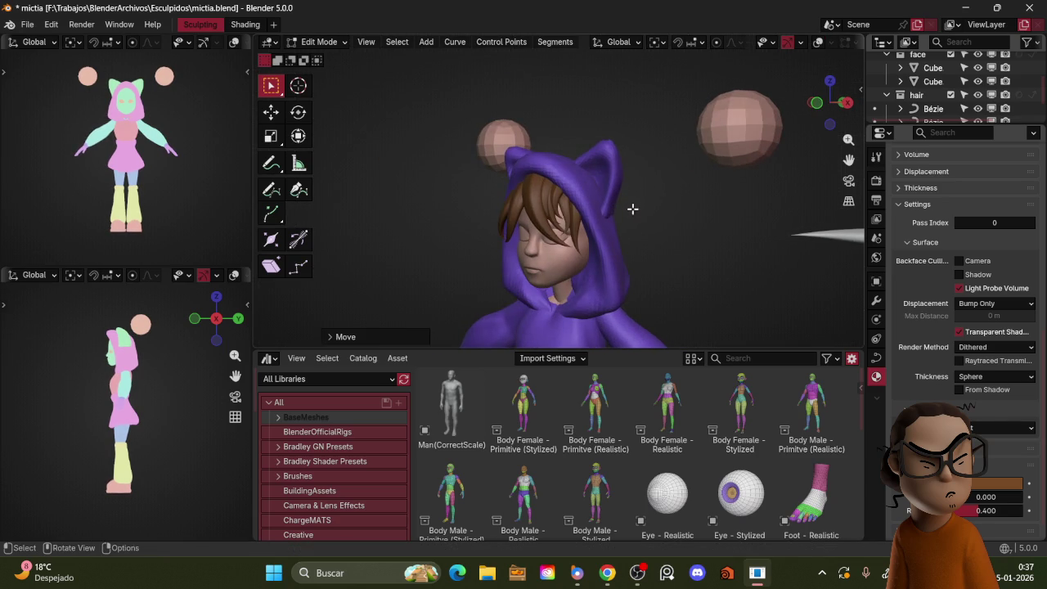
key(KP_1)
mouse_move(635, 68)
middle_down()
mouse_move(678, 179)
mouse_move(678, 162)
mouse_move(562, 234)
mouse_move(615, 201)
middle_up()
key(z)
key(Escape)
- Raise the selected bangs strand points straight up along Z and check the hair
shift+click(554, 226)
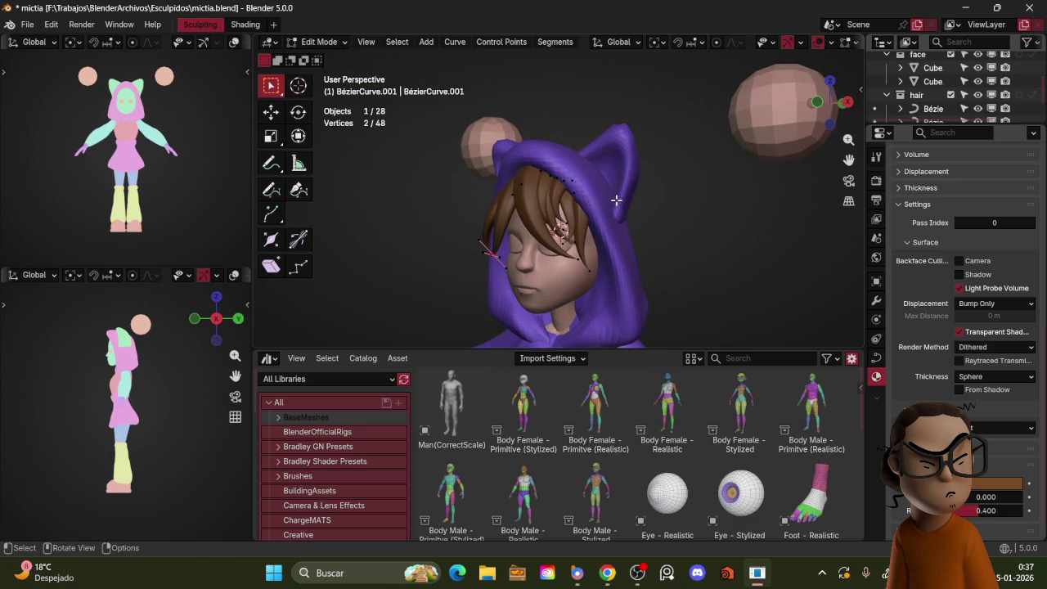
drag(561, 211, 630, 317)
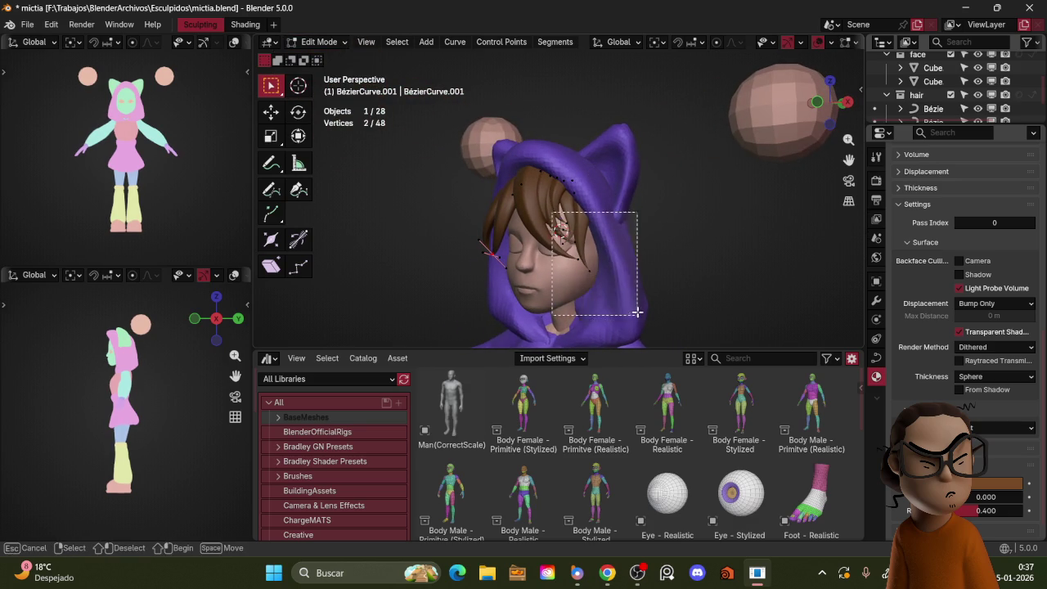
key(g)
key(z)
click(621, 249)
key(shift+alt+z)
mouse_move(626, 156)
middle_down()
mouse_move(680, 220)
mouse_move(652, 53)
middle_up()
key(shift+alt+z)
key(shift+alt+z)
key(shift+alt+z)
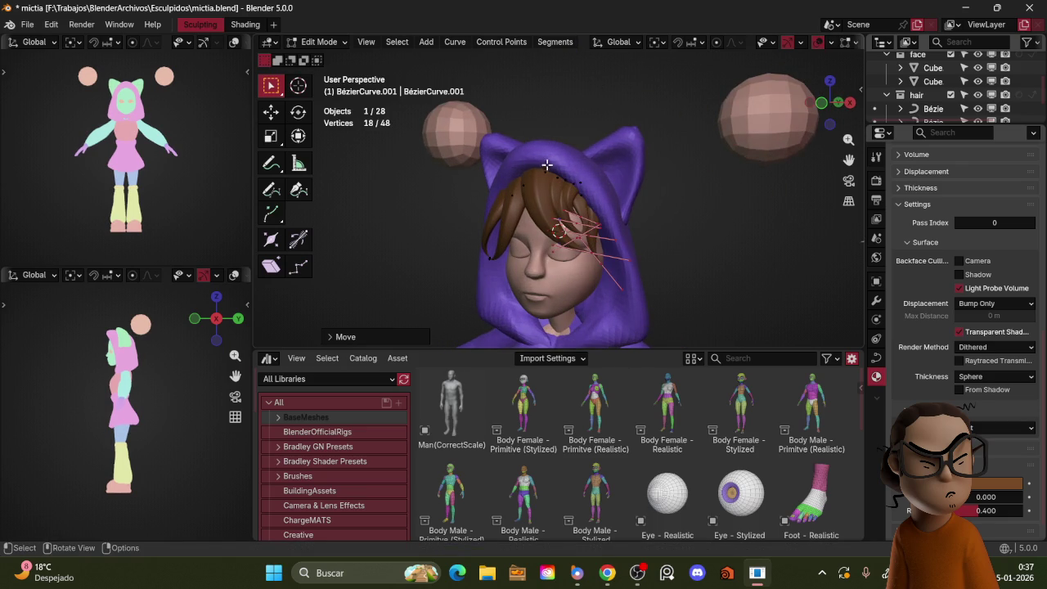
- Duplicate a strand into a new lock and place it beside the right cheek
click(545, 168)
key(shift+d)
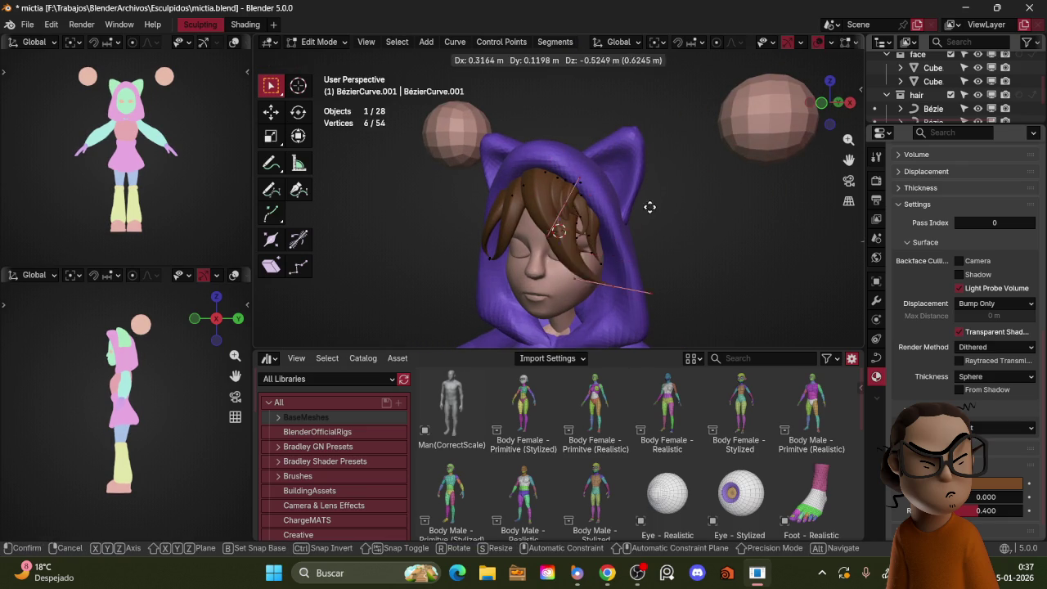
click(671, 236)
key(r)
click(667, 270)
click(618, 247)
key(g)
click(626, 229)
key(r)
click(646, 222)
- Rotate the new lock from side and front views so it angles down past the cheek
middle_drag(649, 222, 589, 231)
key(r)
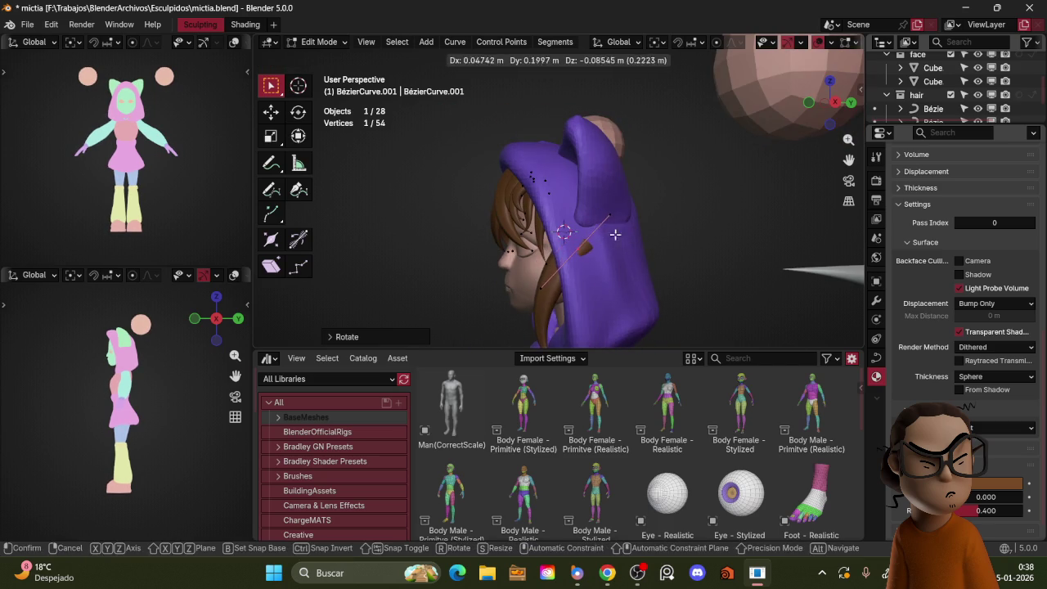
click(642, 253)
key(r)
key(r)
click(660, 270)
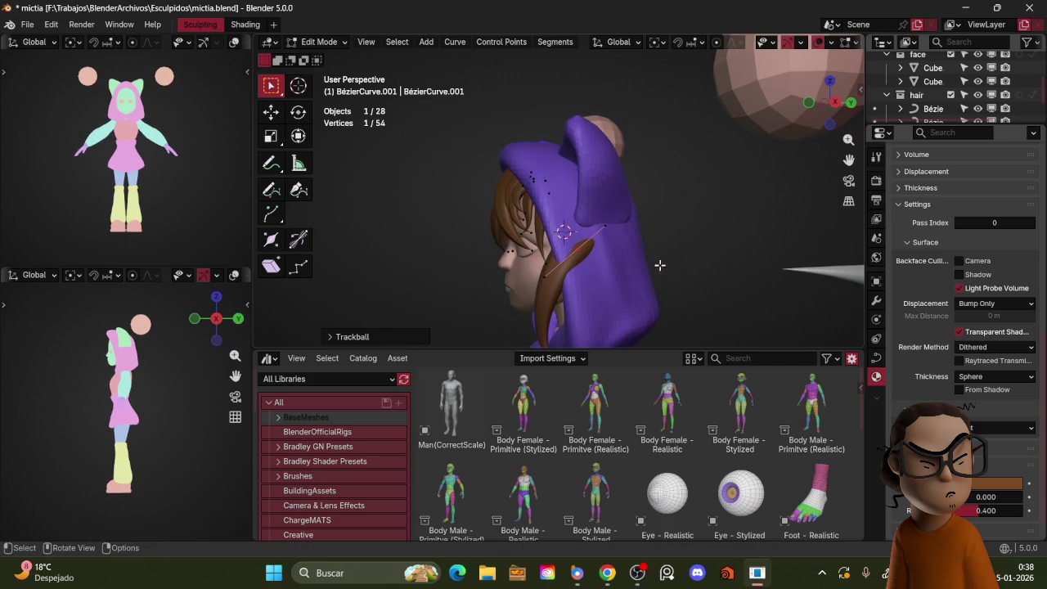
middle_drag(618, 238, 689, 218)
key(r)
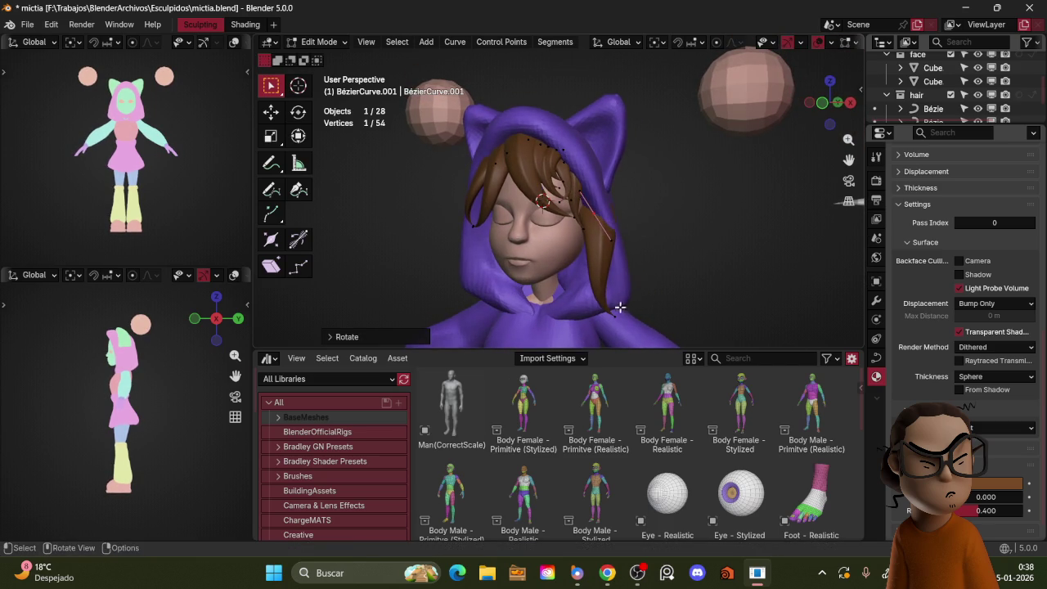
click(701, 269)
key(r)
click(651, 247)
key(r)
click(643, 215)
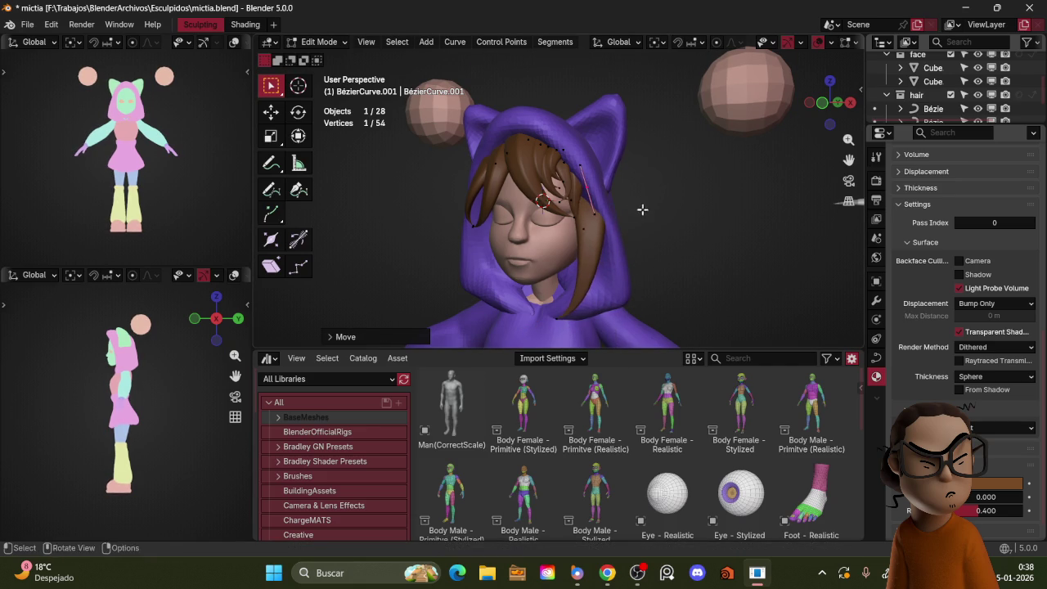
- Tilt the new lock's points near the face and chin to twist the strand
middle_drag(635, 206, 620, 195)
key(r)
click(648, 175)
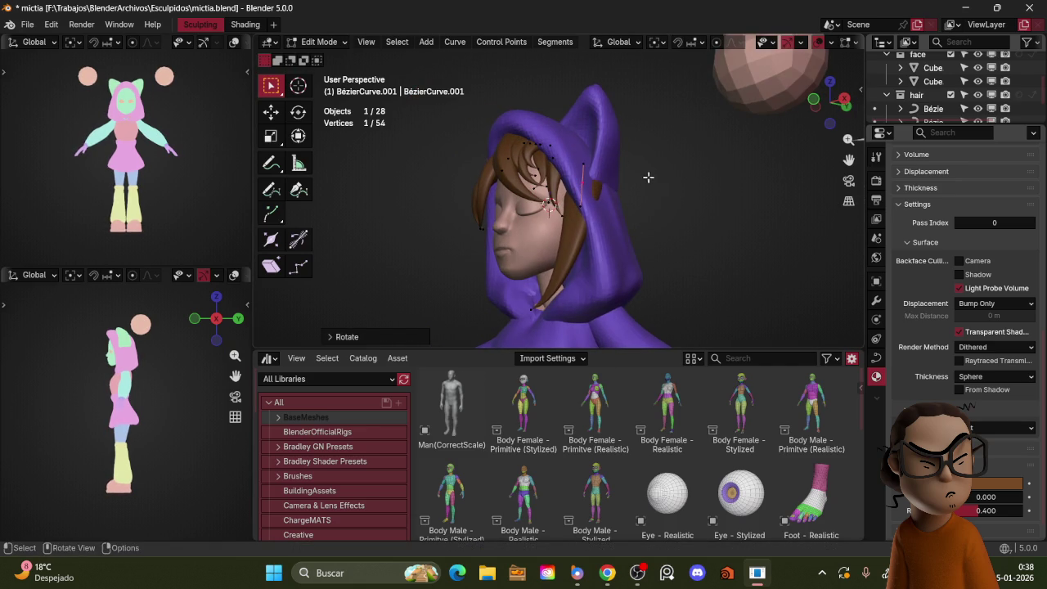
key(ctrl+t)
click(600, 138)
shift+click(603, 250)
key(ctrl+t)
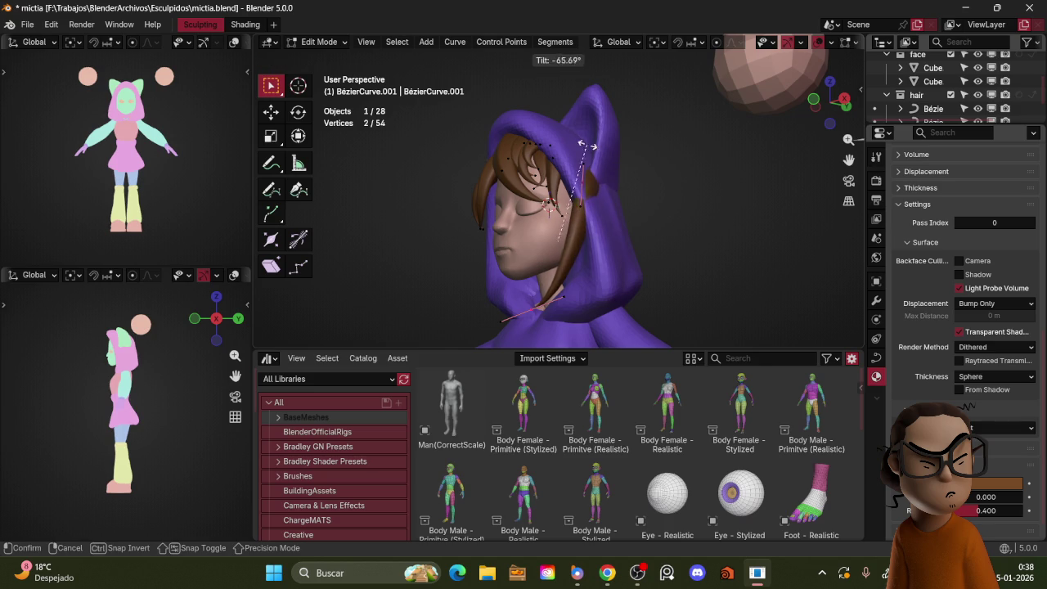
click(509, 189)
- Rotate, scale and move the lock's point near the ear from side and front views
click(586, 158)
middle_drag(586, 158, 604, 188)
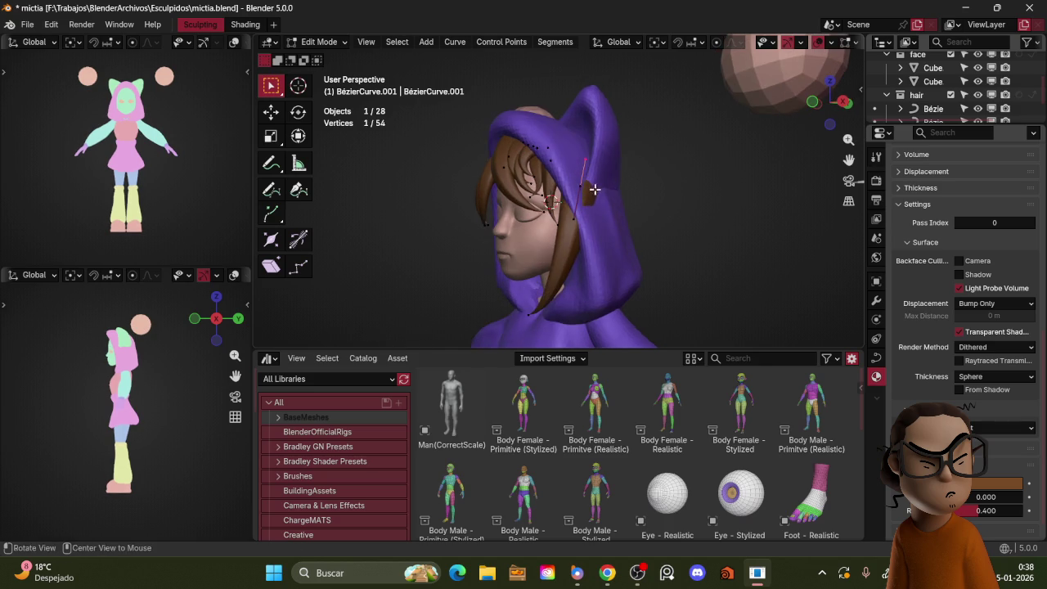
key(KP_3)
key(r)
click(619, 158)
key(s)
click(603, 151)
key(KP_1)
key(g)
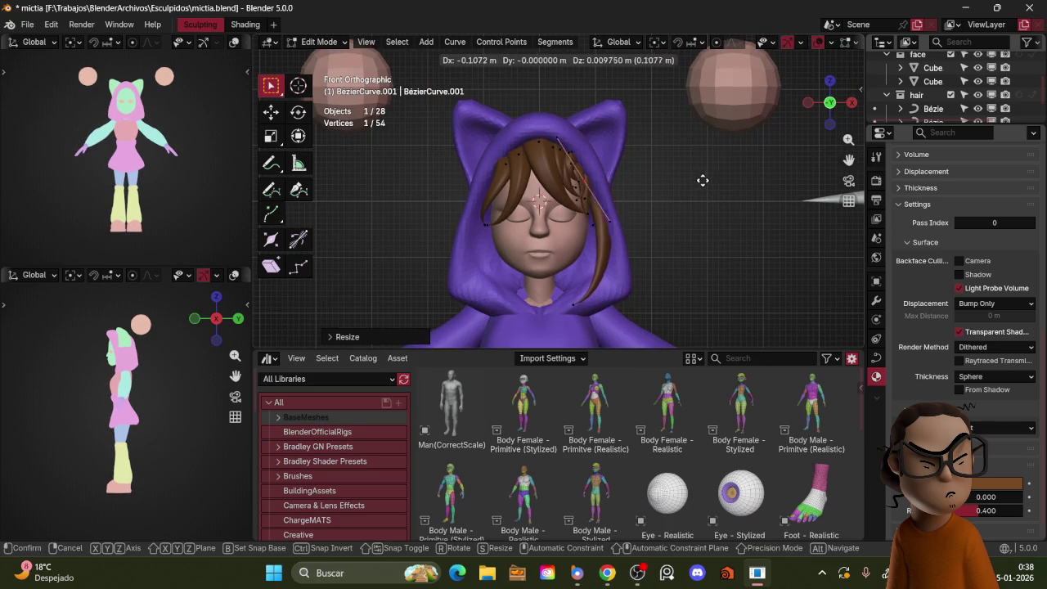
click(705, 176)
- Move another curve point of the lock toward the chin and select more points along it
middle_drag(712, 175, 657, 171)
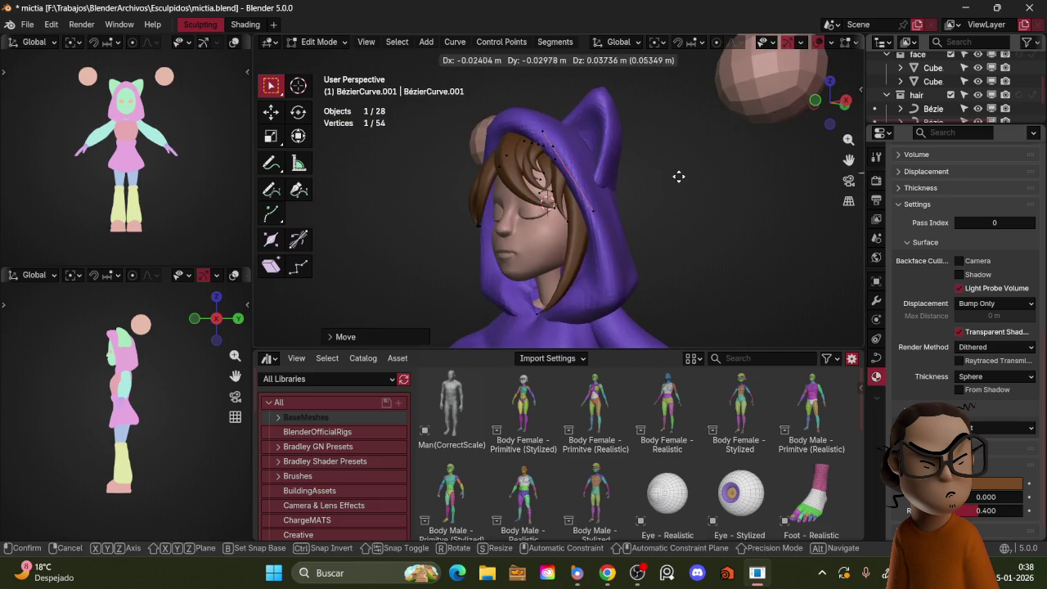
middle_drag(610, 241, 665, 237)
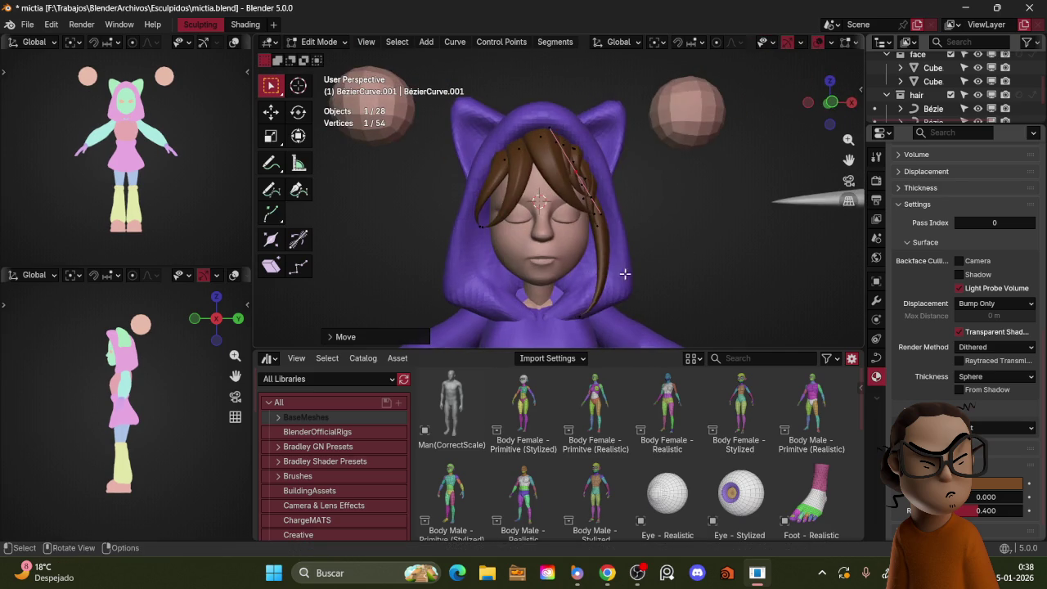
key(g)
click(672, 244)
middle_drag(663, 226, 598, 202)
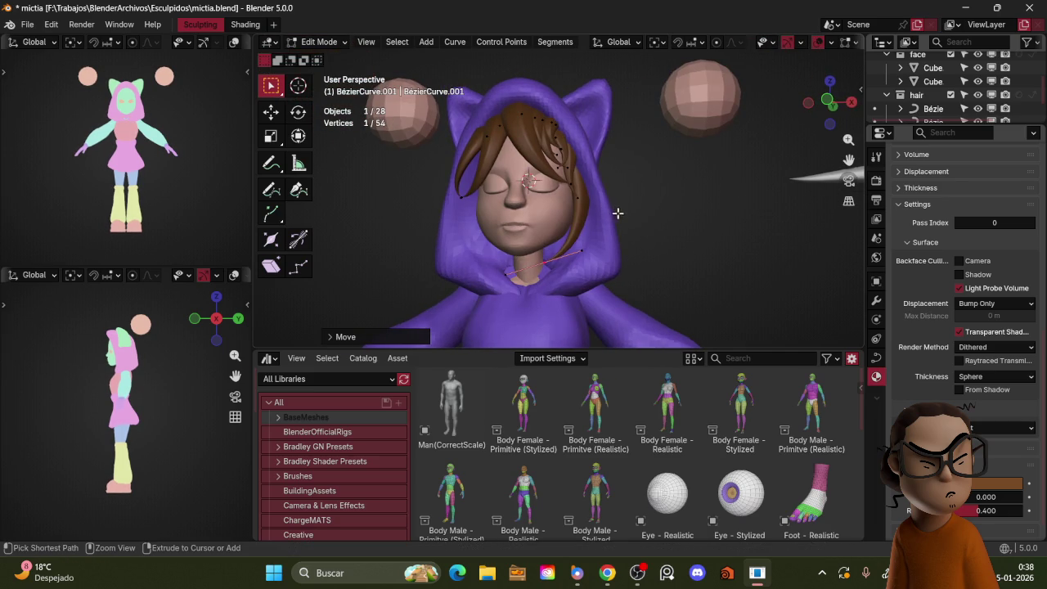
ctrl+click(605, 212)
- Subdivide the side-lock strand, then rotate and move one of its points in front view
right_click(603, 211)
click(604, 186)
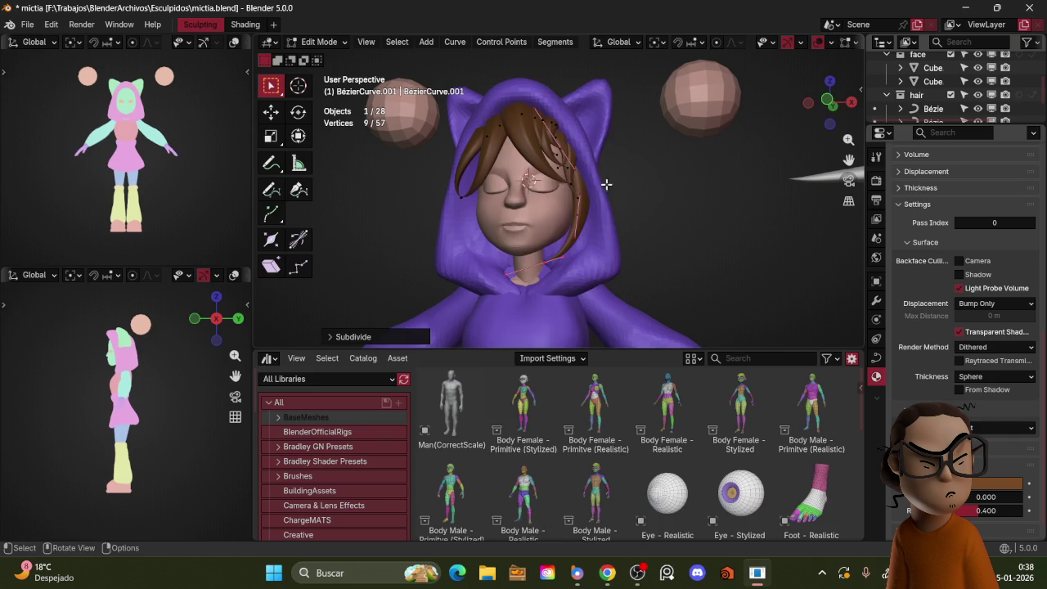
click(582, 221)
key(KP_1)
key(r)
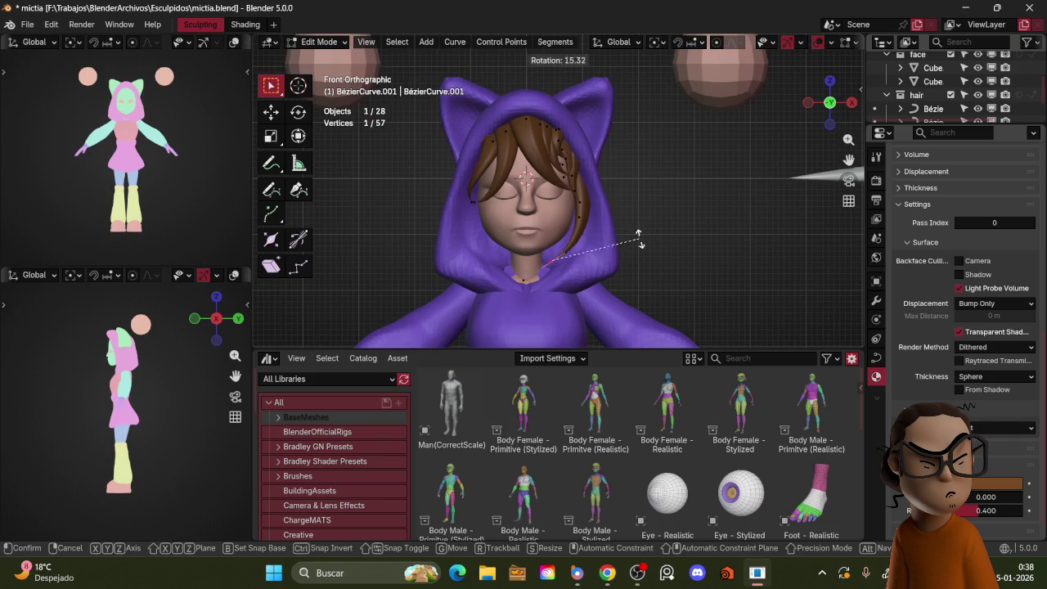
click(561, 202)
key(g)
click(630, 257)
- Rotate, reposition and resize that side-lock point to follow the face
key(s)
key(r)
click(627, 236)
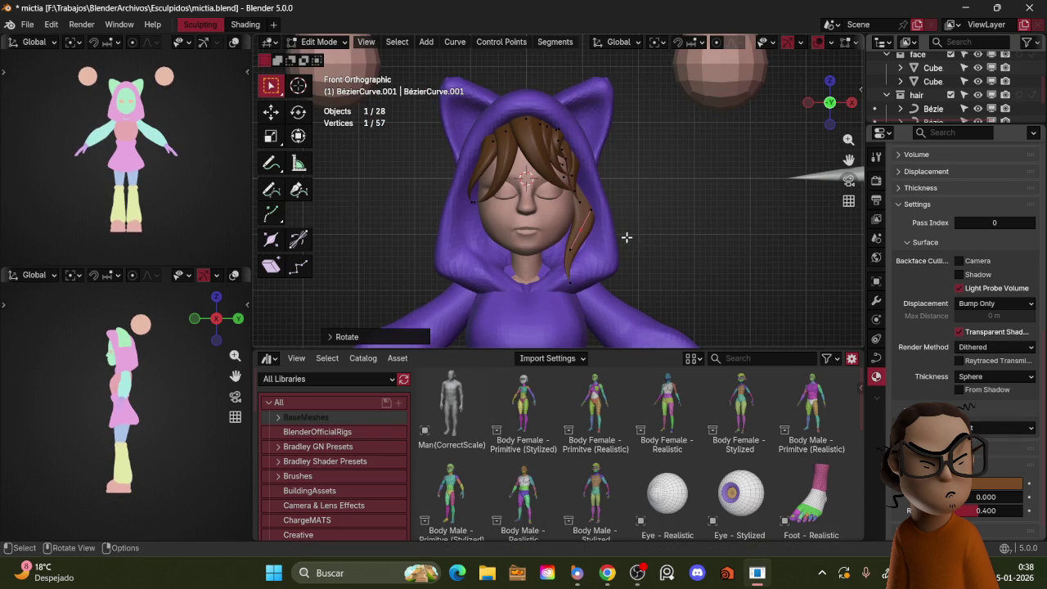
key(g)
click(623, 255)
key(s)
click(622, 255)
- Select the whole strand, twist it with Ctrl+T, and drag one point into place
key(ctrl+l)
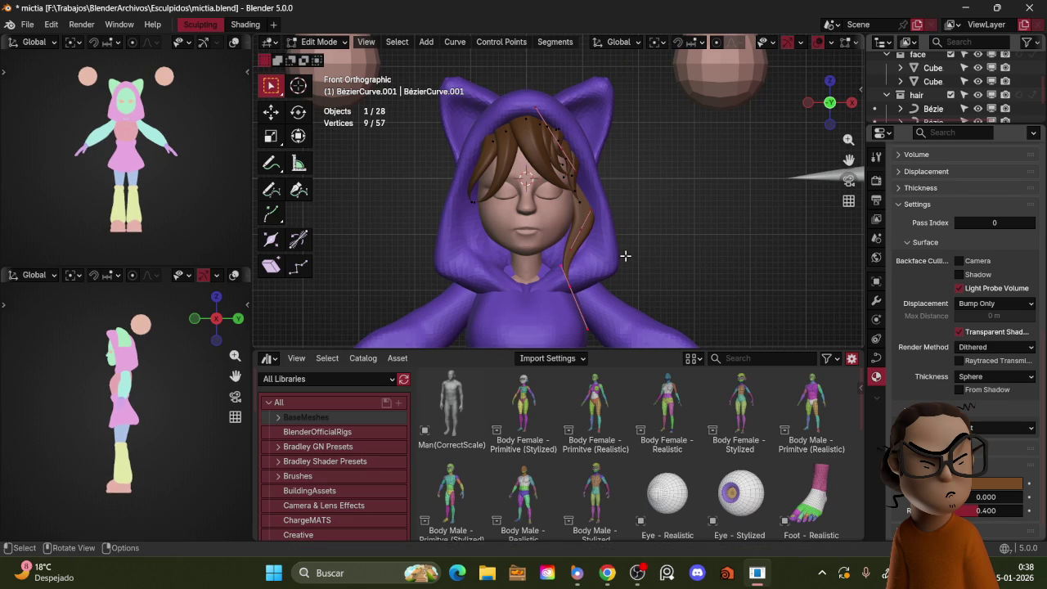
key(ctrl+t)
click(569, 215)
mouse_move(572, 226)
mouse_down()
mouse_move(596, 232)
mouse_move(588, 254)
mouse_up()
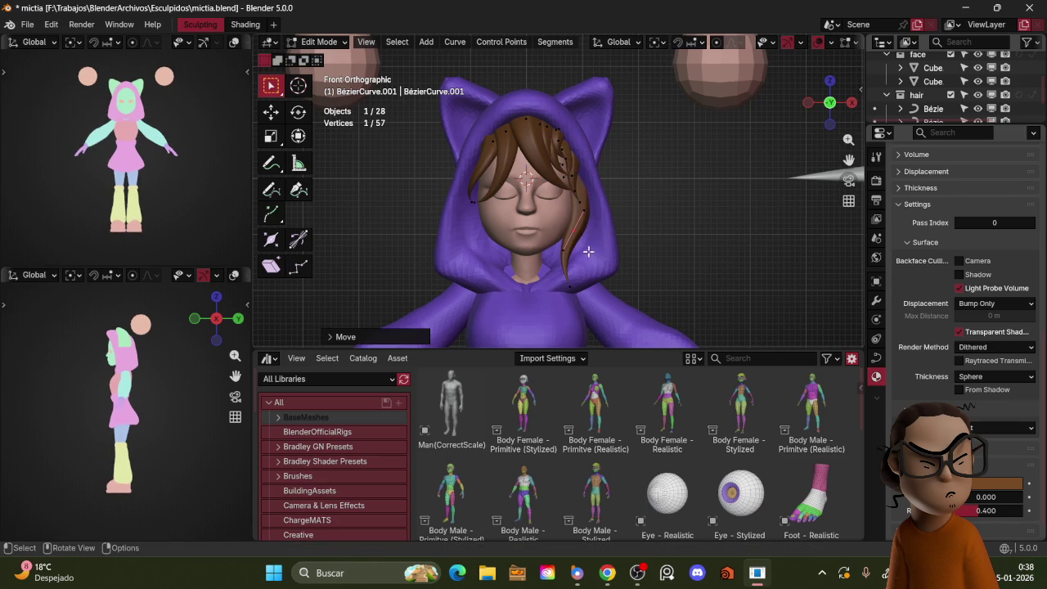
- Pick another curve point and move and rotate it in front view
mouse_move(583, 186)
middle_down()
mouse_move(588, 197)
mouse_move(558, 154)
middle_up()
key(a)
click(557, 154)
key(KP_1)
key(g)
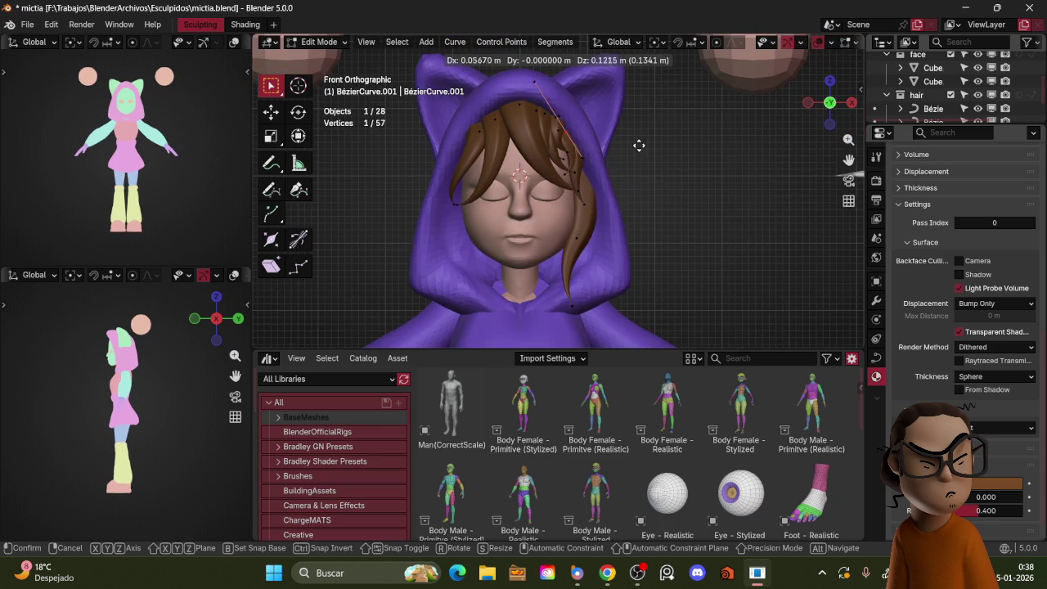
click(638, 145)
key(r)
click(646, 148)
- From the right-side view, move and rotate the curve point along the head
scroll(669, 172, down, 3)
mouse_move(670, 172)
middle_down()
mouse_move(613, 166)
mouse_move(627, 171)
middle_up()
key(g)
click(633, 167)
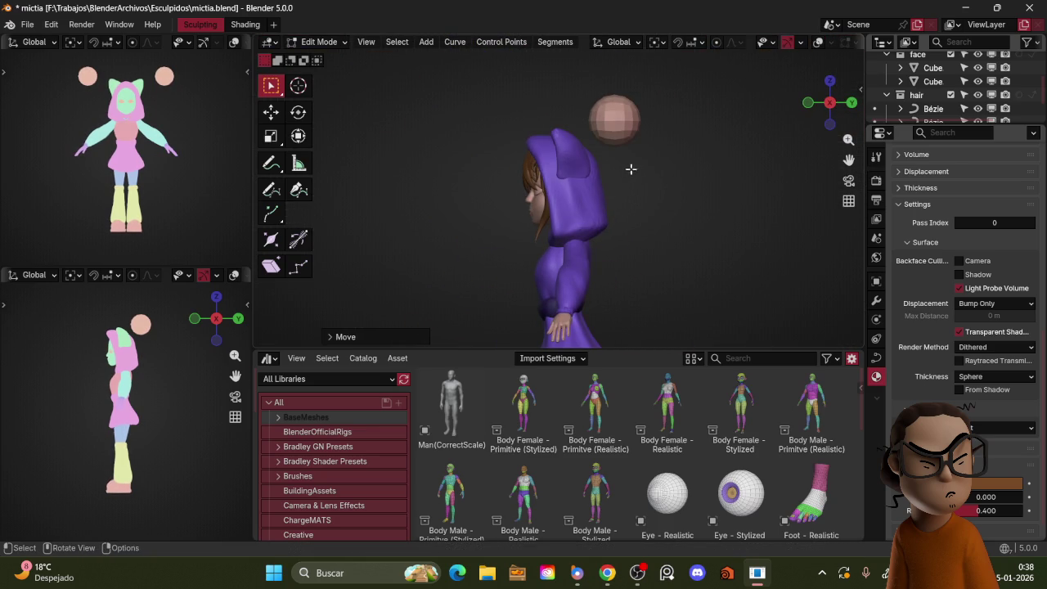
key(KP_3)
key(r)
click(553, 234)
key(g)
click(583, 239)
- Refine the side lock by moving, scaling and rotating its control point
key(g)
click(589, 196)
key(s)
click(603, 192)
key(r)
click(598, 188)
key(g)
click(587, 226)
- Rotate and lengthen the curve handle, then nudge the control point into final position
key(r)
click(598, 240)
key(s)
click(609, 224)
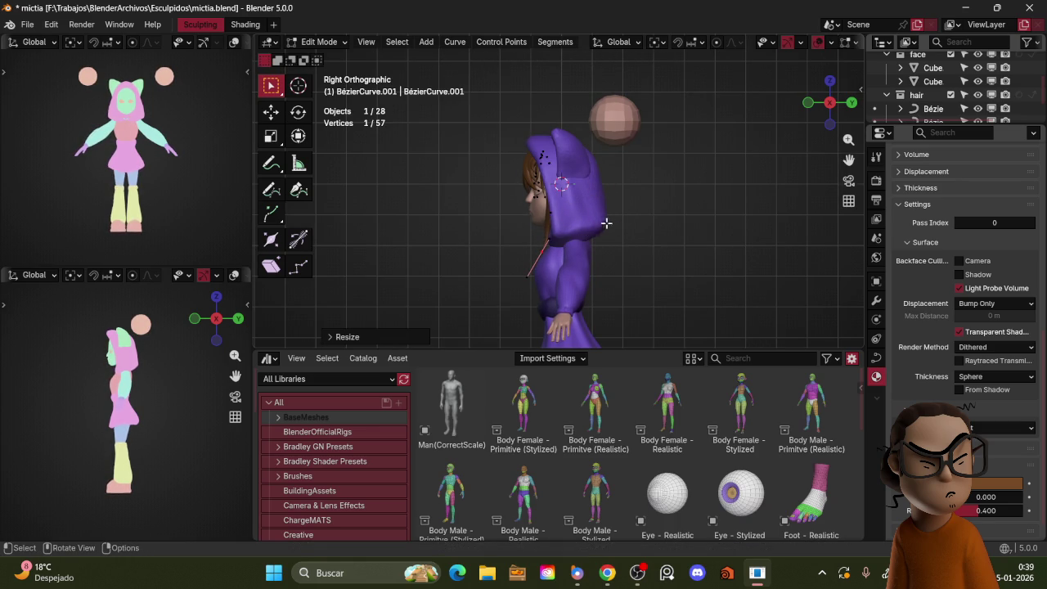
key(g)
click(562, 238)
key(g)
click(570, 236)
key(g)
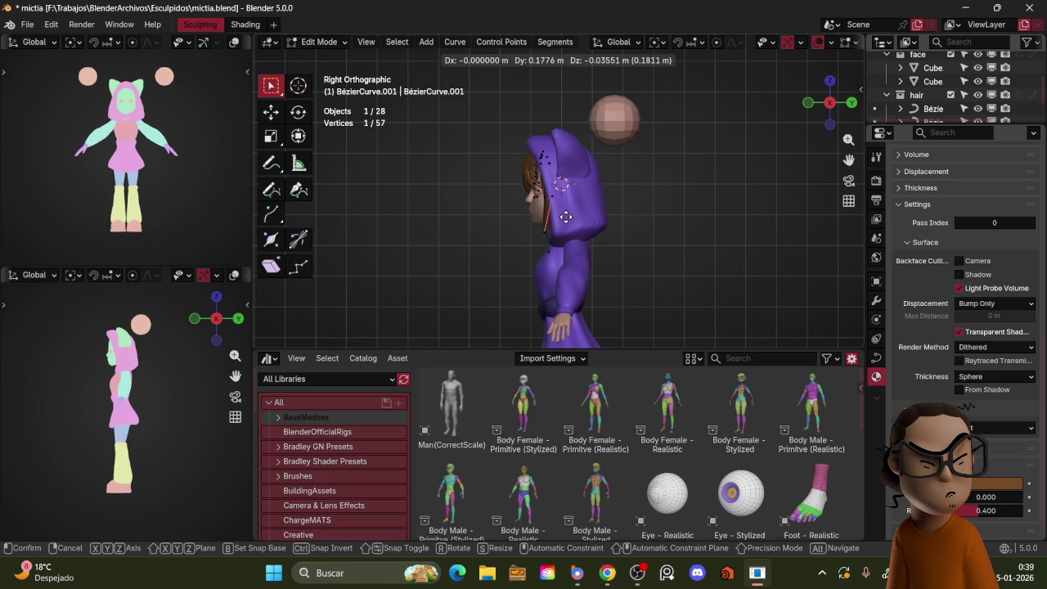
click(565, 217)
- Orbit and zoom to view the character's face from the front
mouse_move(578, 204)
middle_down()
mouse_move(745, 214)
mouse_move(663, 215)
middle_up()
scroll(686, 175, up, 3)
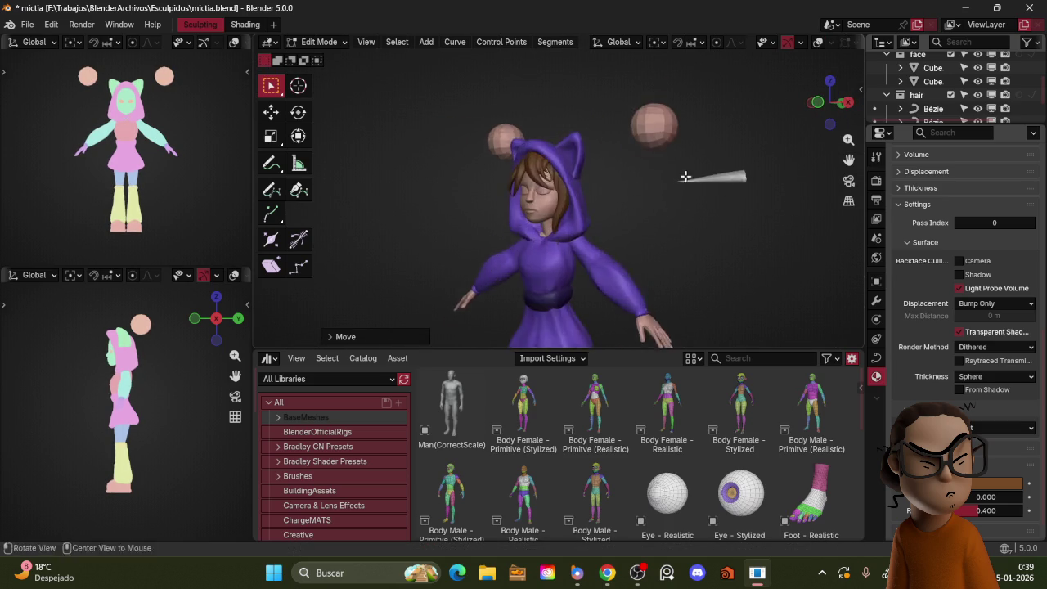
middle_drag(686, 176, 698, 184)
scroll(706, 172, up, 2)
scroll(720, 162, up, 1)
scroll(718, 173, up, 1)
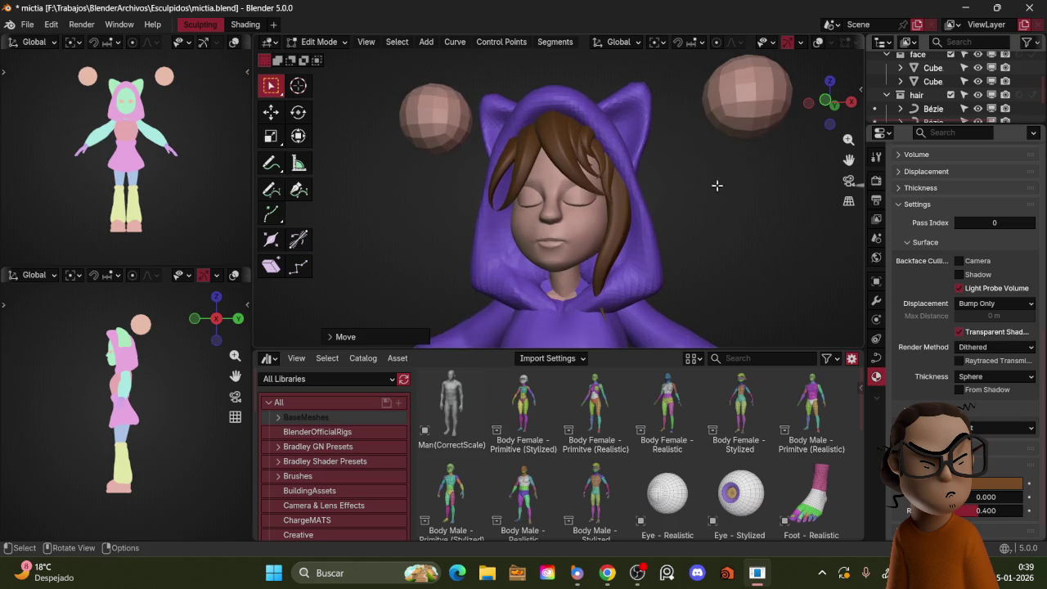
scroll(695, 171, down, 3)
- Return to Object Mode and orbit and zoom around the whole character
key(Tab)
key(KP_1)
scroll(667, 171, down, 2)
scroll(654, 180, down, 3)
mouse_move(630, 183)
middle_down()
mouse_move(587, 190)
mouse_move(679, 176)
middle_up()
scroll(679, 156, up, 3)
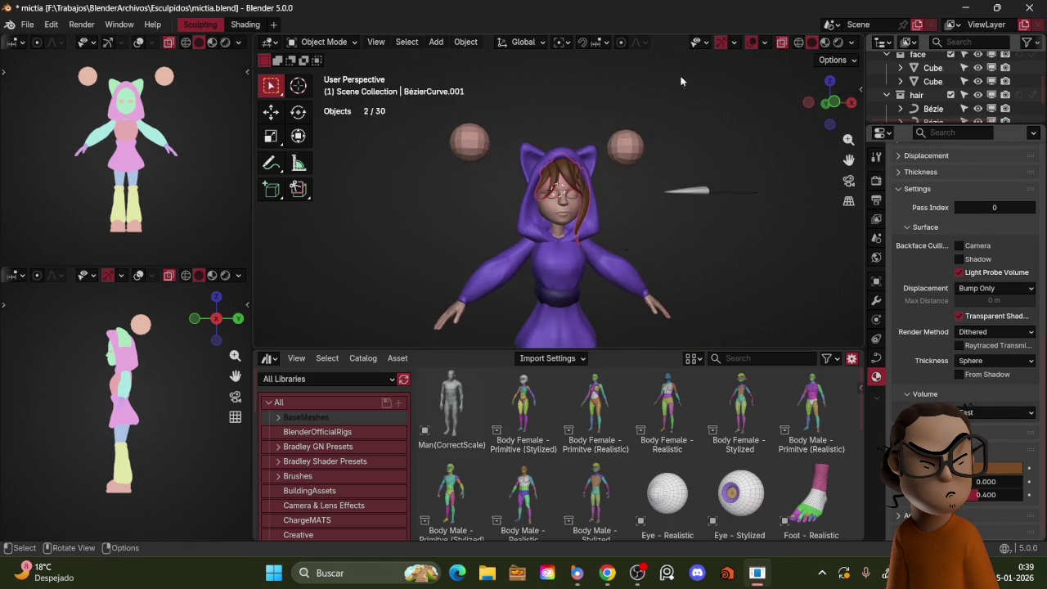
scroll(687, 65, up, 2)
scroll(690, 79, up, 1)
mouse_move(781, 141)
middle_down()
mouse_move(708, 153)
mouse_move(703, 169)
middle_up()
- Show viewport overlays again and put the Bézier circle profile into Edit Mode
key(shift+alt+z)
click(650, 203)
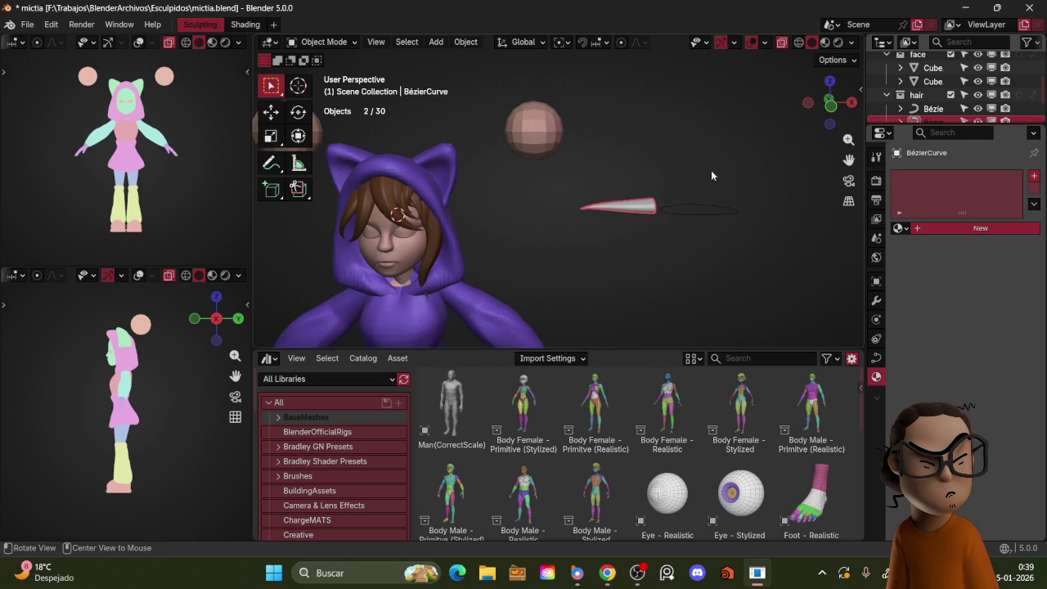
middle_drag(711, 168, 672, 204)
click(674, 206)
key(Tab)
mouse_move(736, 188)
middle_down()
mouse_move(634, 255)
mouse_move(682, 232)
mouse_move(668, 208)
middle_up()
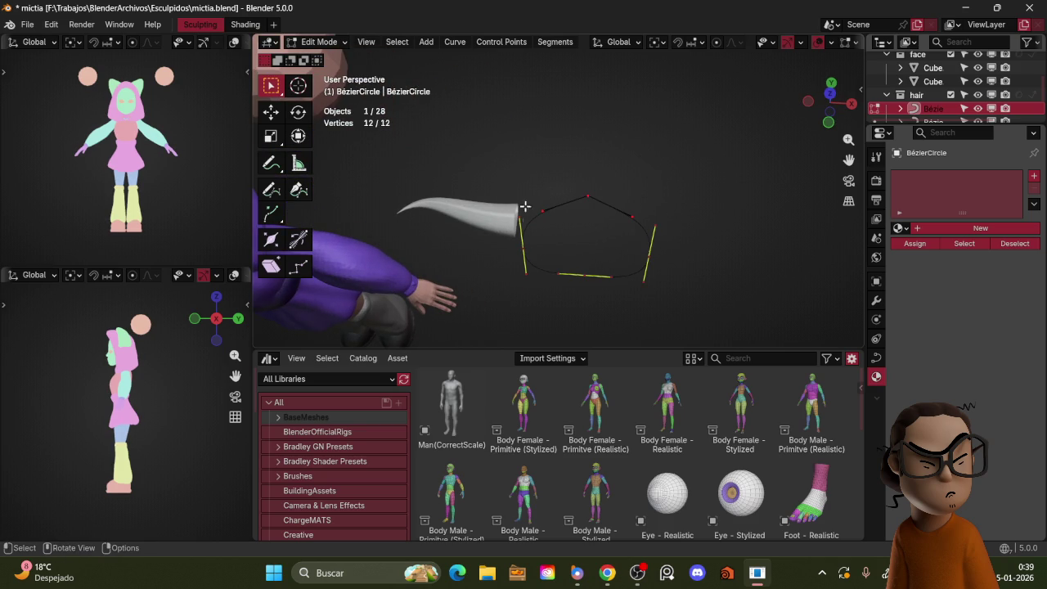
- Box-select part of the circle and subdivide its segments three times
drag(523, 174, 671, 268)
right_click(687, 188)
click(687, 185)
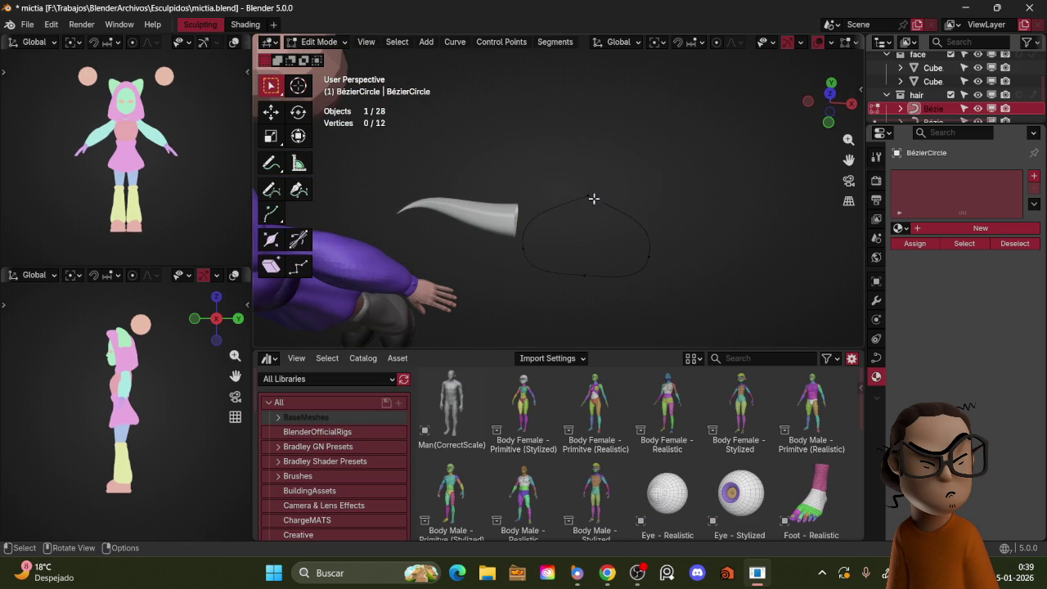
right_click(659, 240)
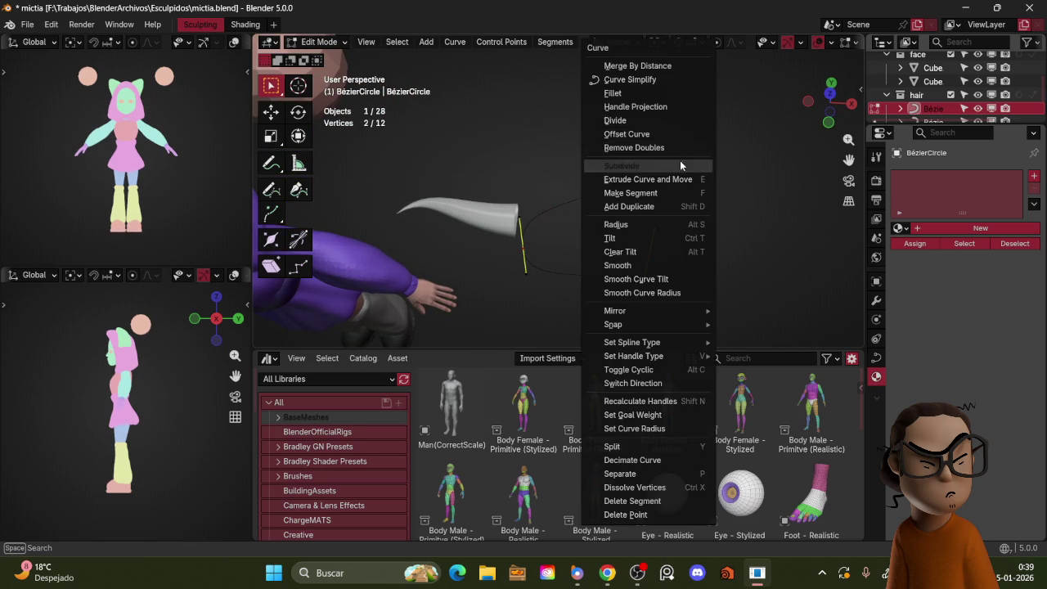
click(680, 160)
right_click(634, 172)
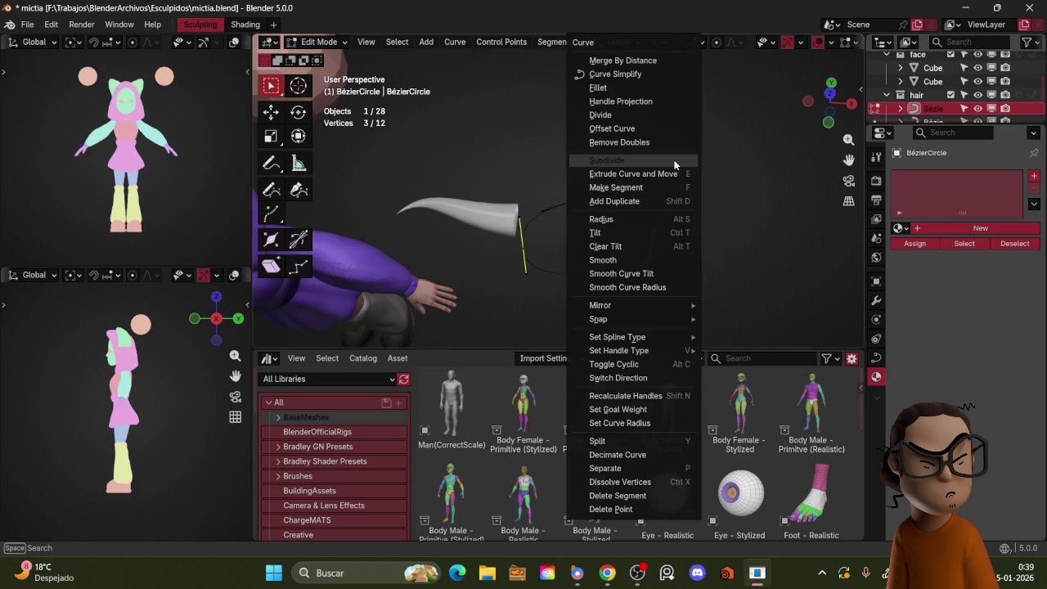
click(678, 155)
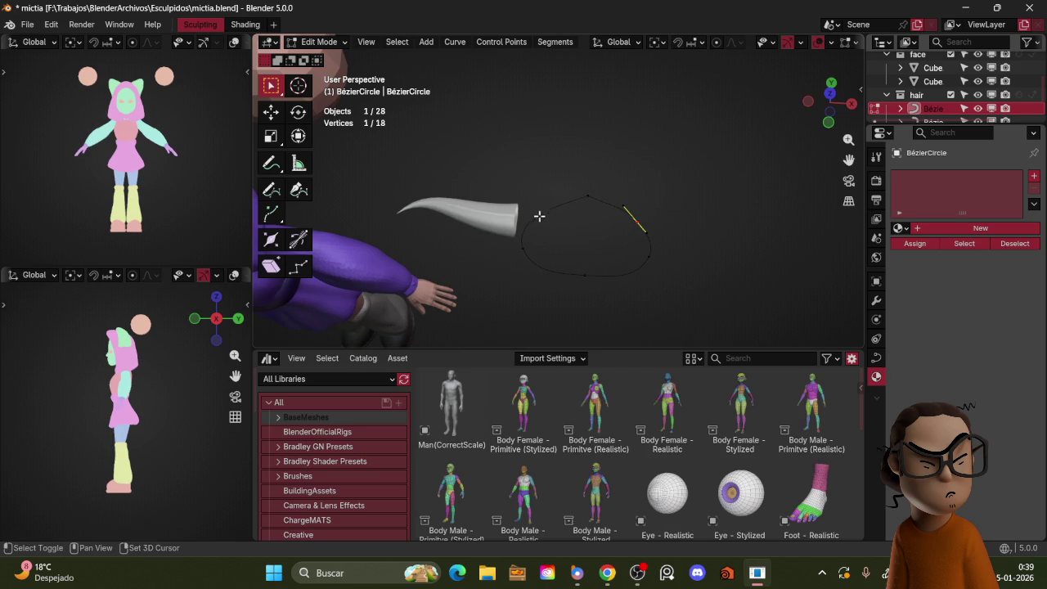
right_click(710, 160)
key(Escape)
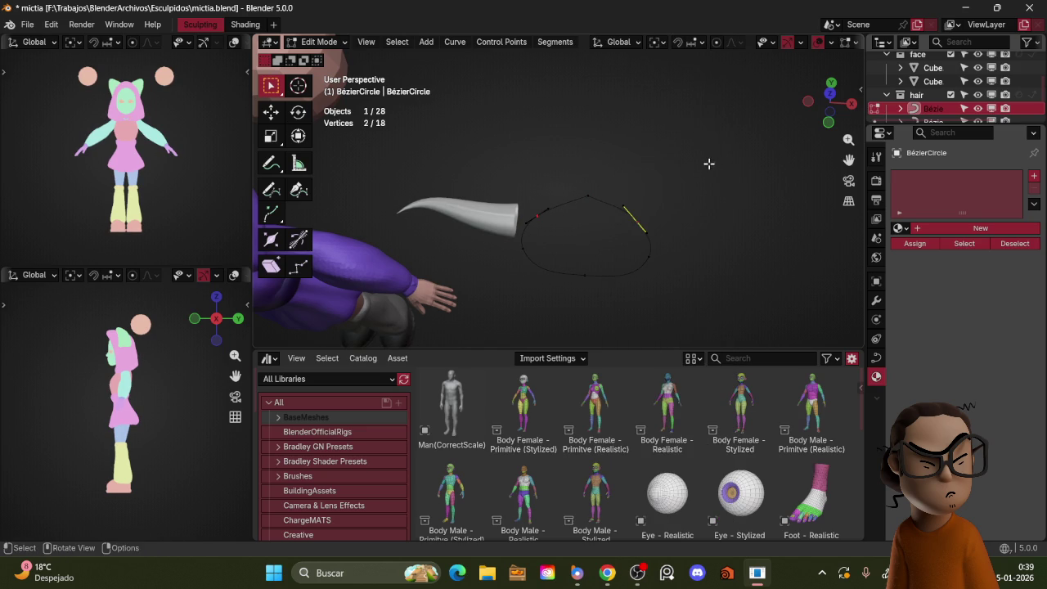
- Set the selected handles to Vector, then move them along Y and scale them
key(v)
click(701, 170)
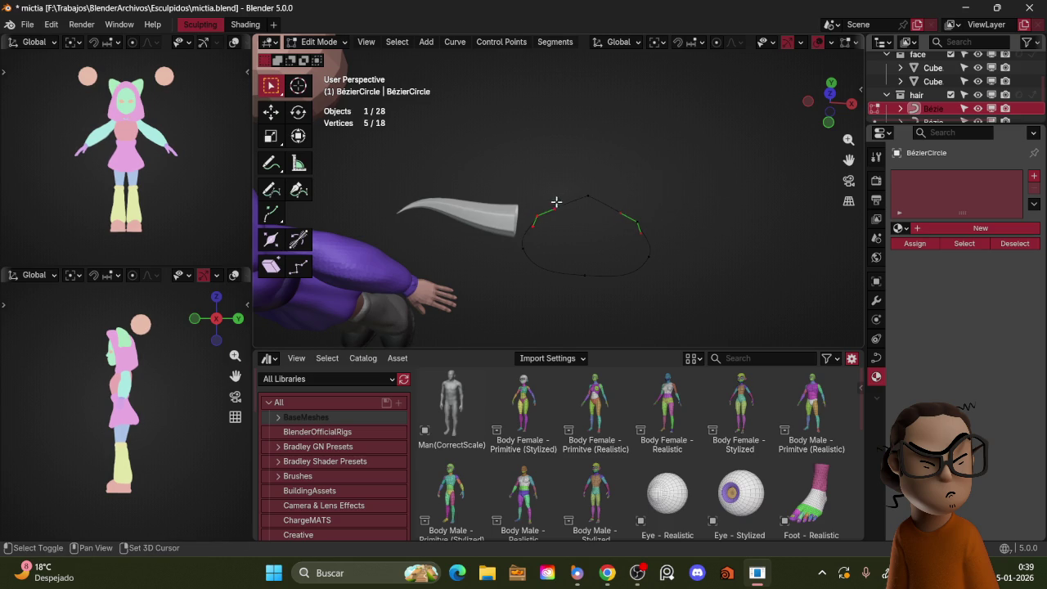
key(g)
key(y)
click(696, 194)
key(s)
click(711, 187)
- Grow the point selection, scale the circle points, and exit Edit Mode
key(z)
mouse_move(652, 196)
middle_down()
mouse_move(766, 134)
mouse_move(731, 163)
mouse_move(731, 130)
mouse_move(723, 145)
mouse_move(744, 83)
middle_up()
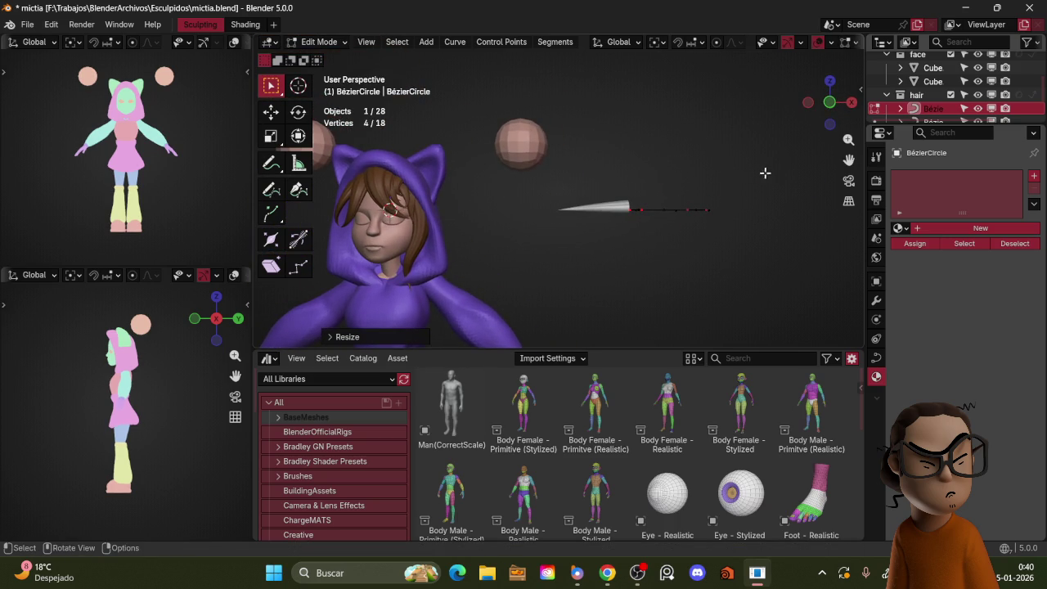
key(ctrl+KP_Add)
mouse_move(761, 179)
middle_down()
mouse_move(752, 234)
mouse_move(750, 217)
middle_up()
key(s)
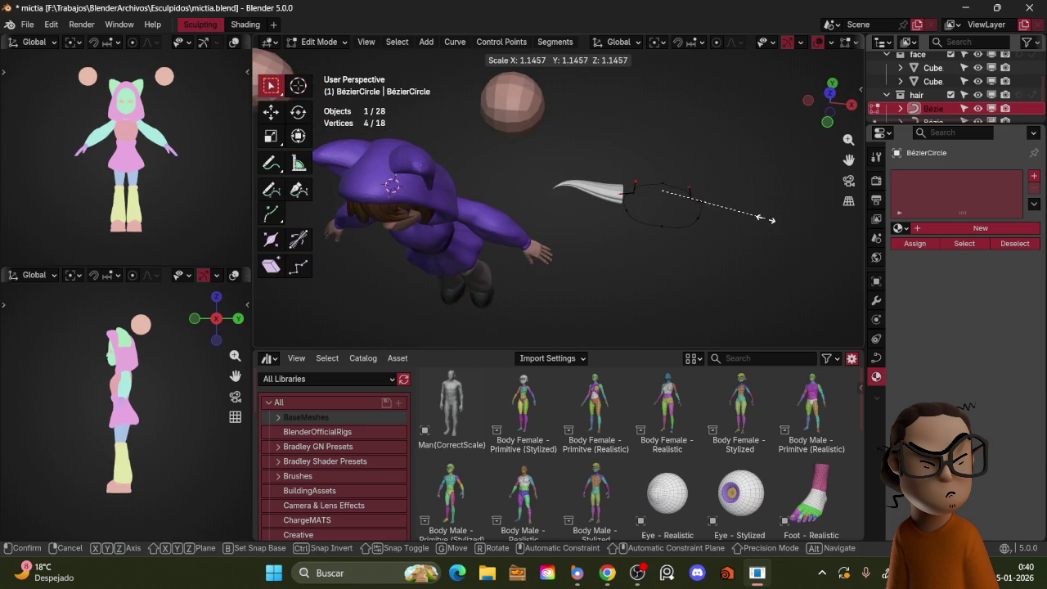
click(760, 217)
mouse_move(702, 178)
middle_down()
mouse_move(712, 145)
mouse_move(752, 166)
mouse_move(711, 137)
mouse_move(754, 175)
mouse_move(654, 205)
mouse_move(740, 223)
middle_up()
key(Tab)
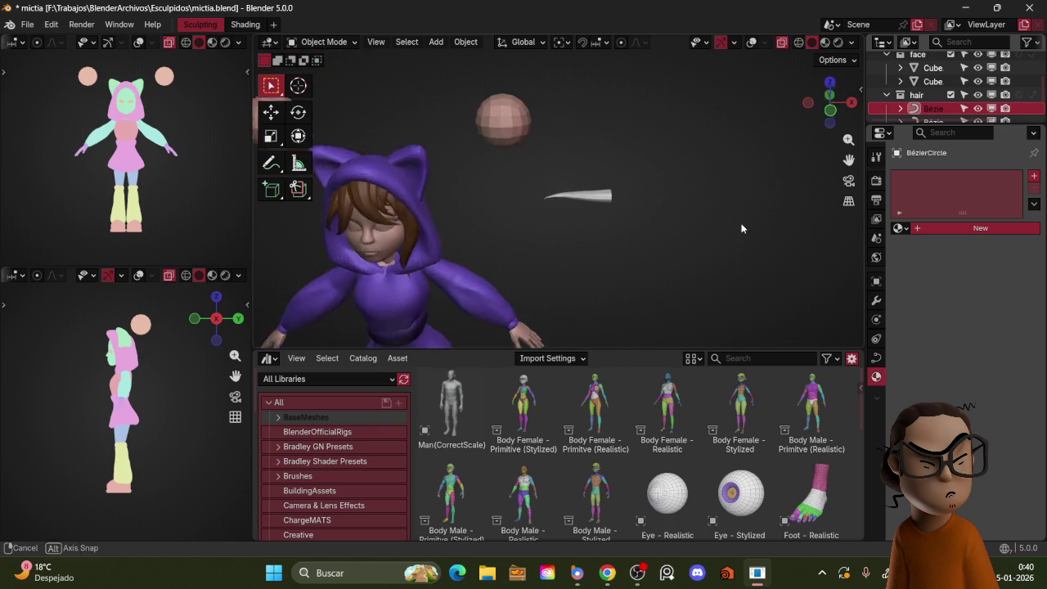
- Re-enter Edit Mode, move the selected points along Y, and view the face
key(Tab)
mouse_move(703, 188)
middle_down()
mouse_move(752, 236)
mouse_move(713, 221)
middle_up()
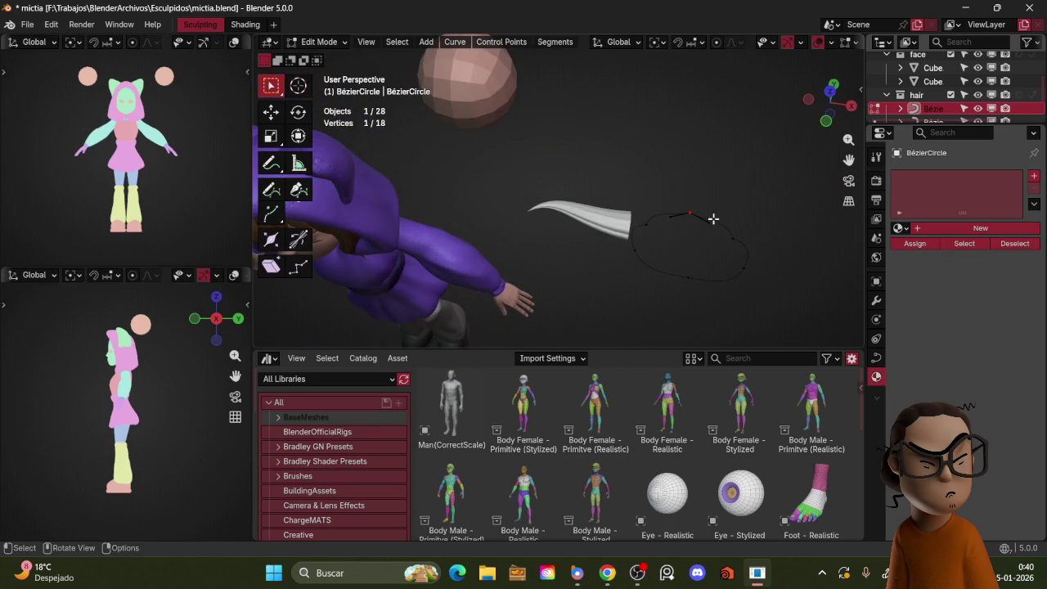
key(g)
key(y)
click(743, 211)
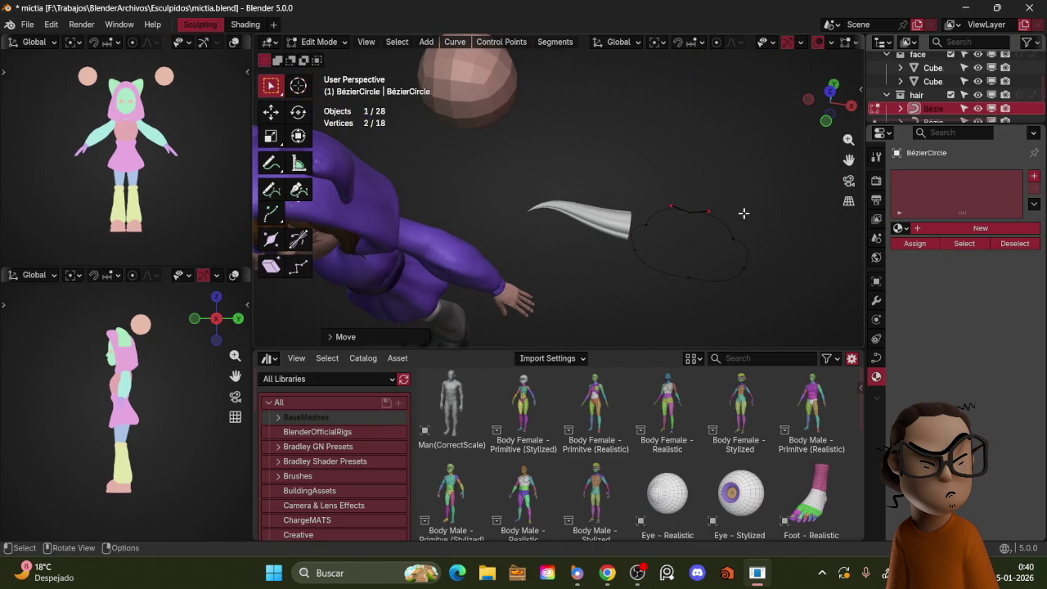
mouse_move(748, 144)
middle_down()
mouse_move(785, 146)
mouse_move(793, 164)
middle_up()
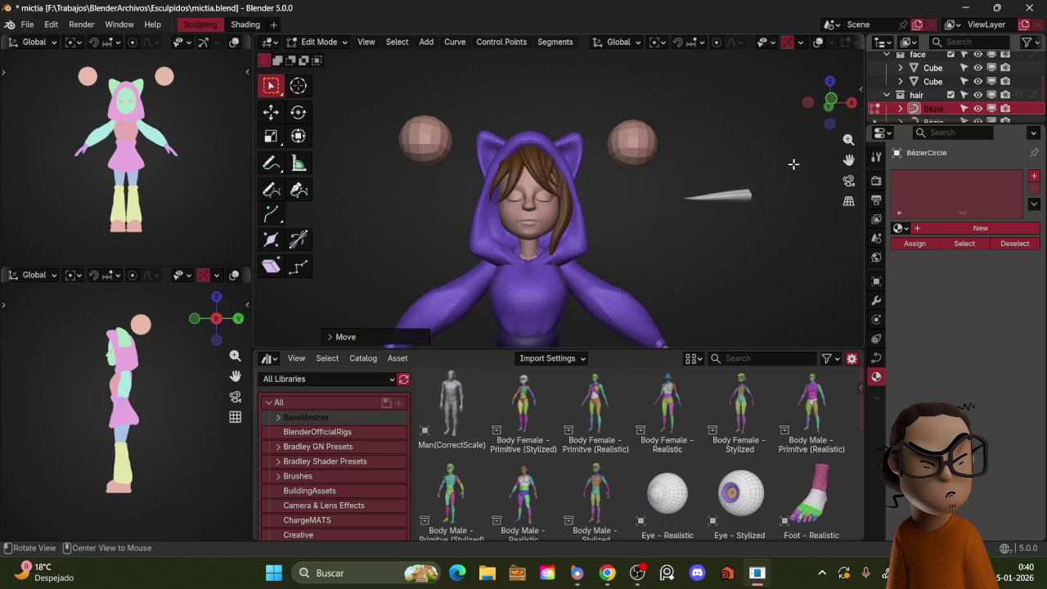
scroll(759, 226, down, 3)
scroll(764, 206, down, 2)
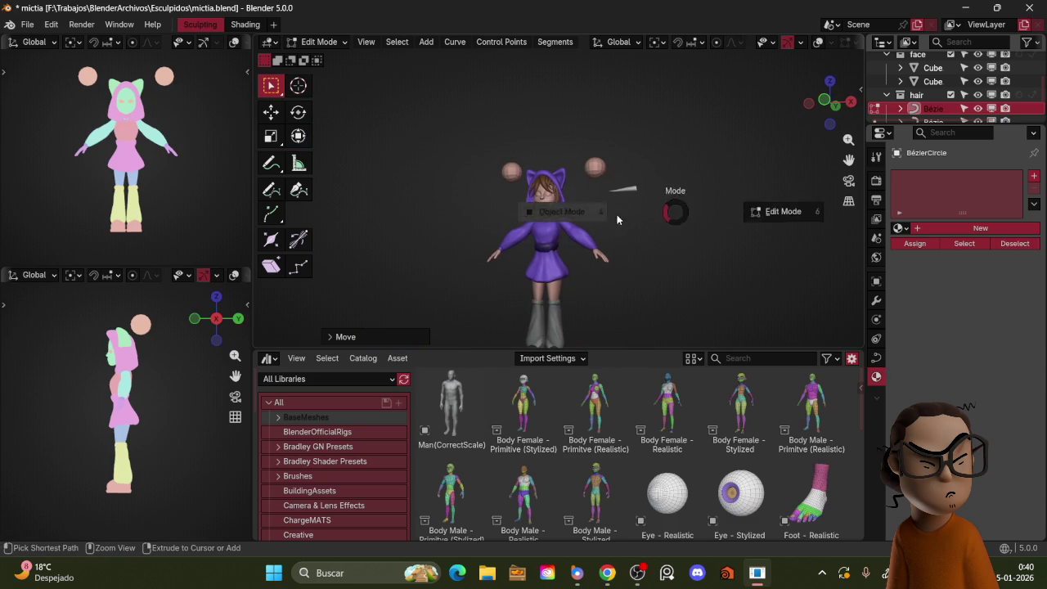
- Leave the circle's Edit Mode and start editing the brown hair curve's points
key(Tab)
middle_drag(704, 175, 715, 184)
scroll(724, 194, up, 3)
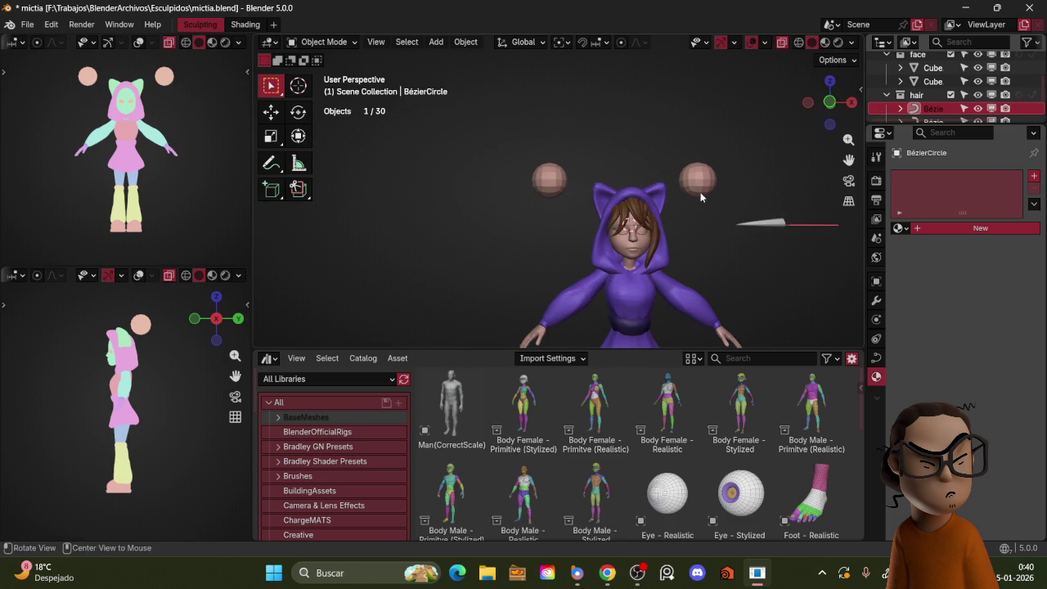
scroll(697, 195, up, 2)
scroll(678, 184, up, 2)
middle_drag(667, 180, 574, 229)
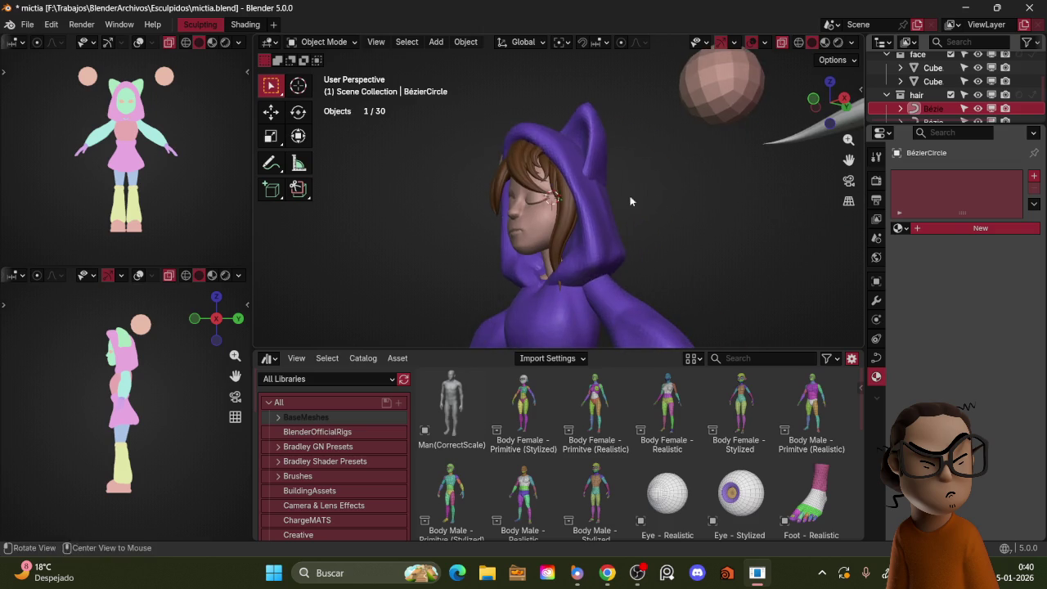
click(572, 231)
key(Tab)
- Rotate the selected hair strand to a downward angle and shift it right
key(r)
click(570, 250)
key(r)
click(564, 237)
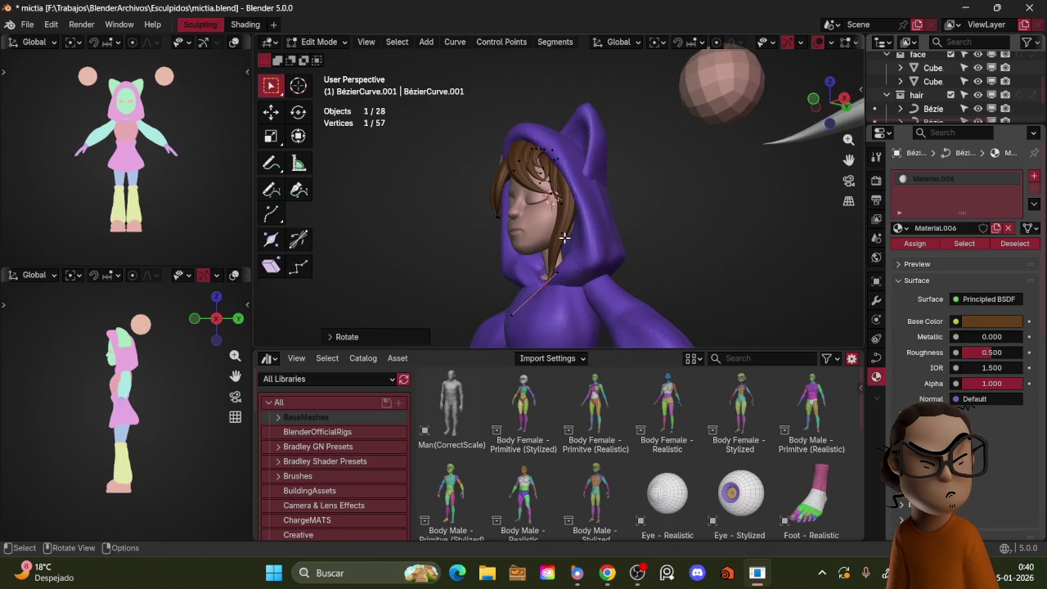
key(g)
click(599, 241)
- Duplicate the strand in place, then rotate and move the copy toward the face
mouse_move(604, 221)
middle_down()
mouse_move(673, 237)
mouse_move(685, 221)
middle_up()
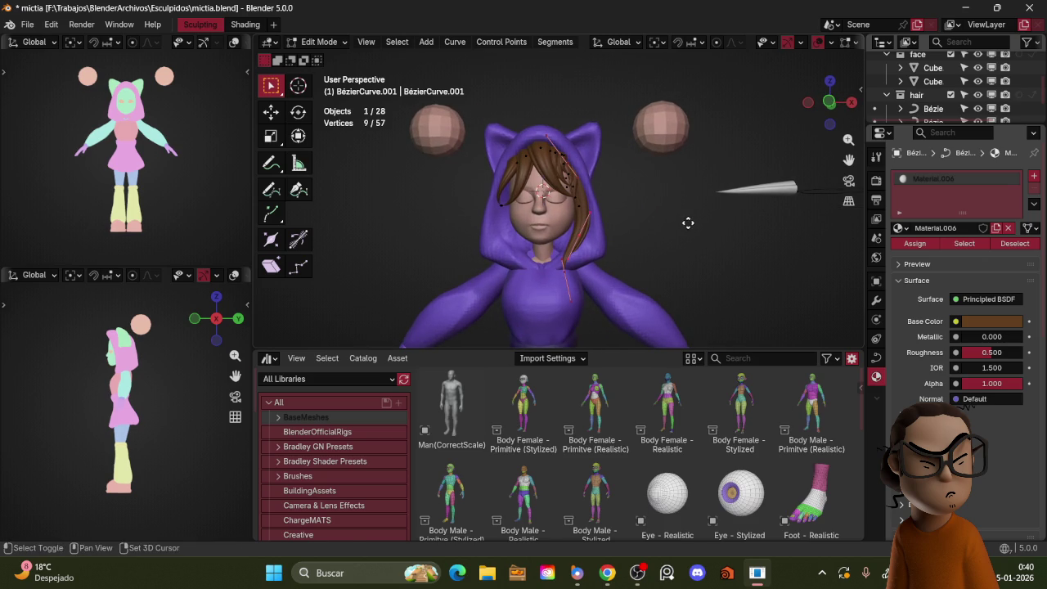
key(shift+d)
right_click(689, 225)
key(r)
click(699, 227)
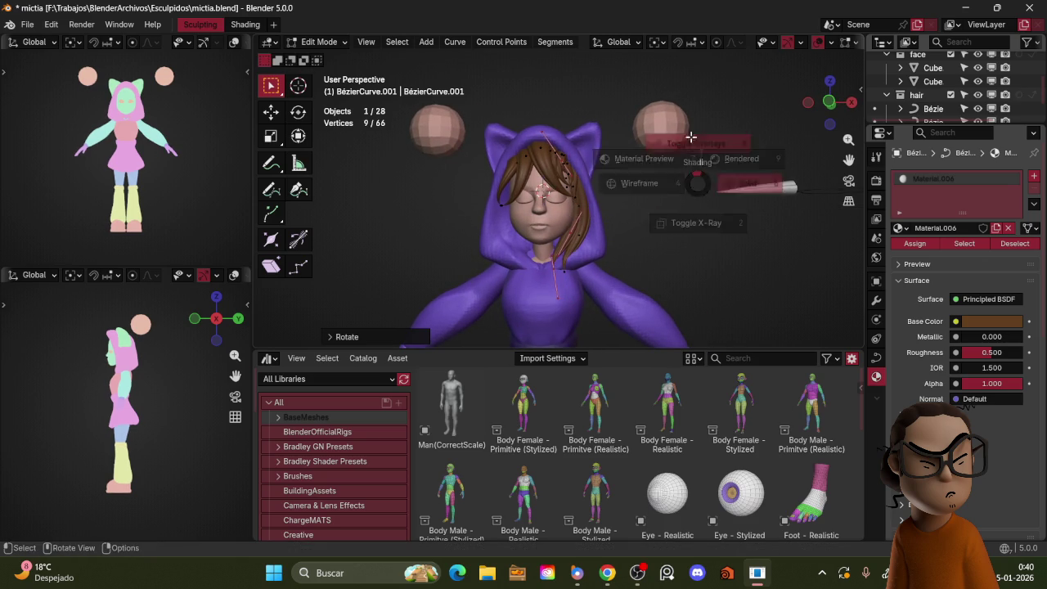
scroll(678, 229, up, 2)
key(g)
click(678, 233)
- Tilt the duplicated strand with trackball rotation and position it over the forehead
key(s)
key(r)
key(r)
click(684, 245)
key(r)
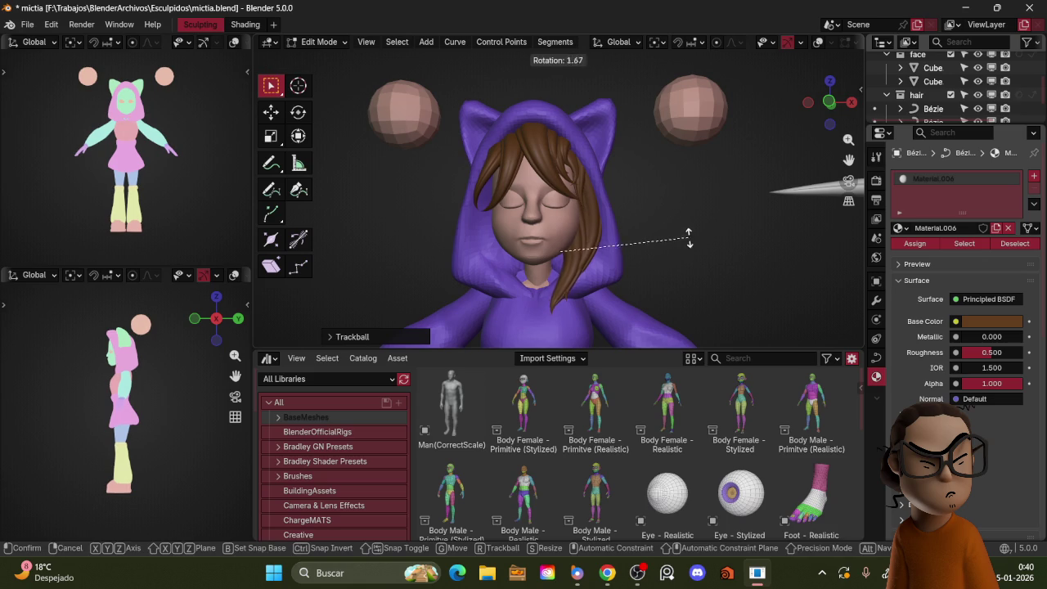
key(g)
click(681, 244)
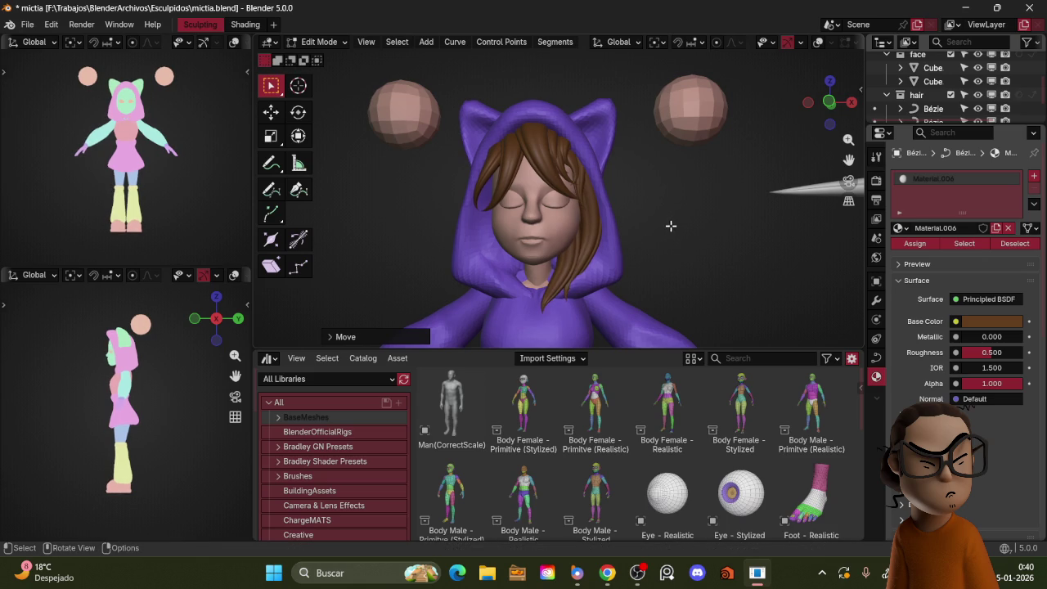
- Select a single point of the new strand and reposition it in front view
mouse_move(672, 208)
middle_down()
mouse_move(703, 213)
mouse_move(591, 212)
mouse_move(682, 217)
mouse_move(677, 172)
mouse_move(740, 183)
mouse_move(699, 190)
middle_up()
click(696, 191)
key(KP_1)
key(g)
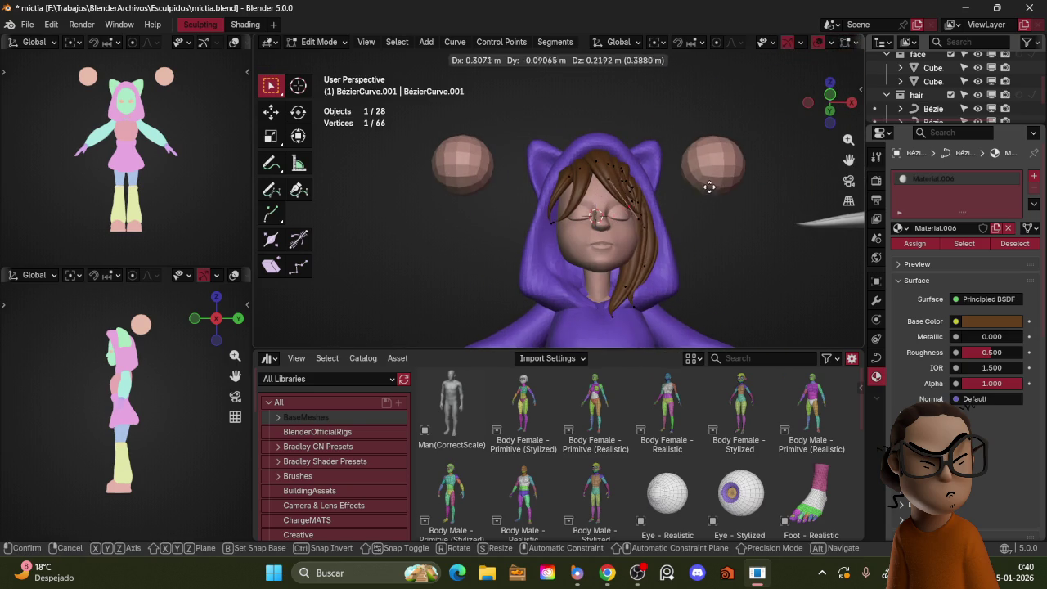
click(705, 177)
middle_drag(704, 177, 665, 200)
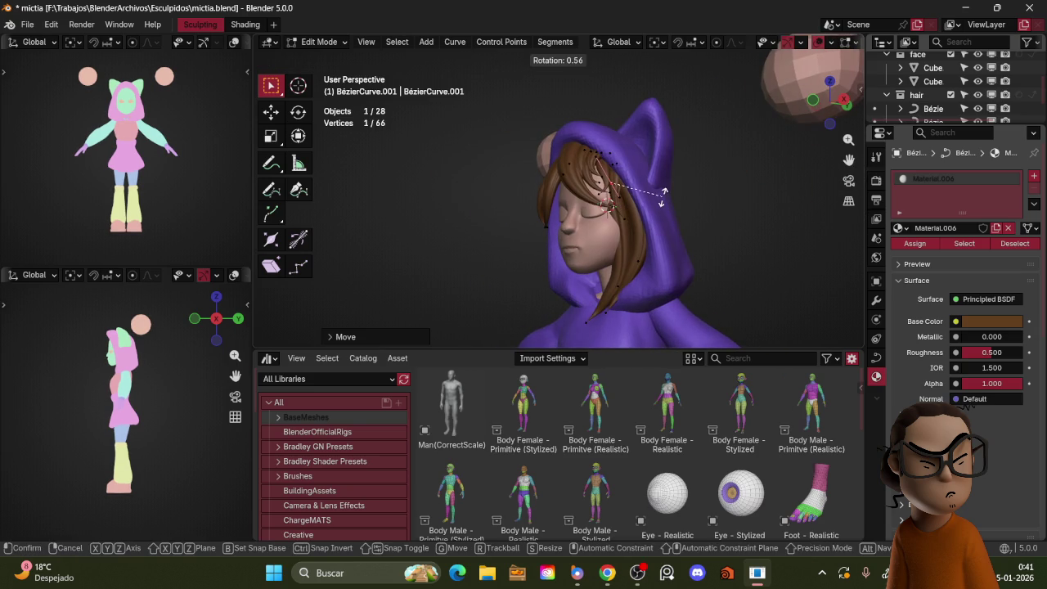
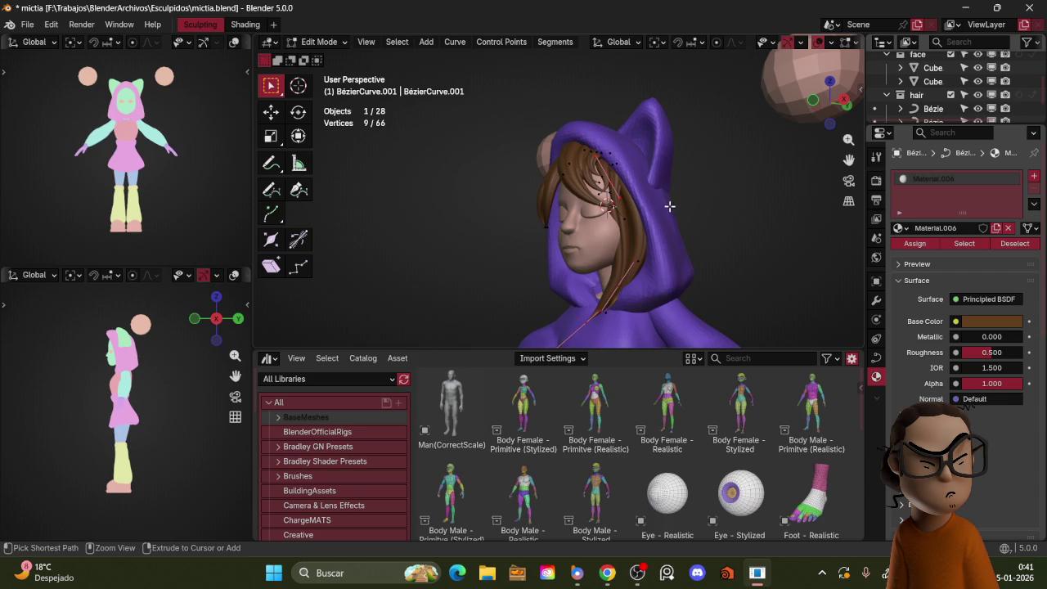
- Confirm the strand's tilt, narrow the selection to its end points and move them
click(668, 282)
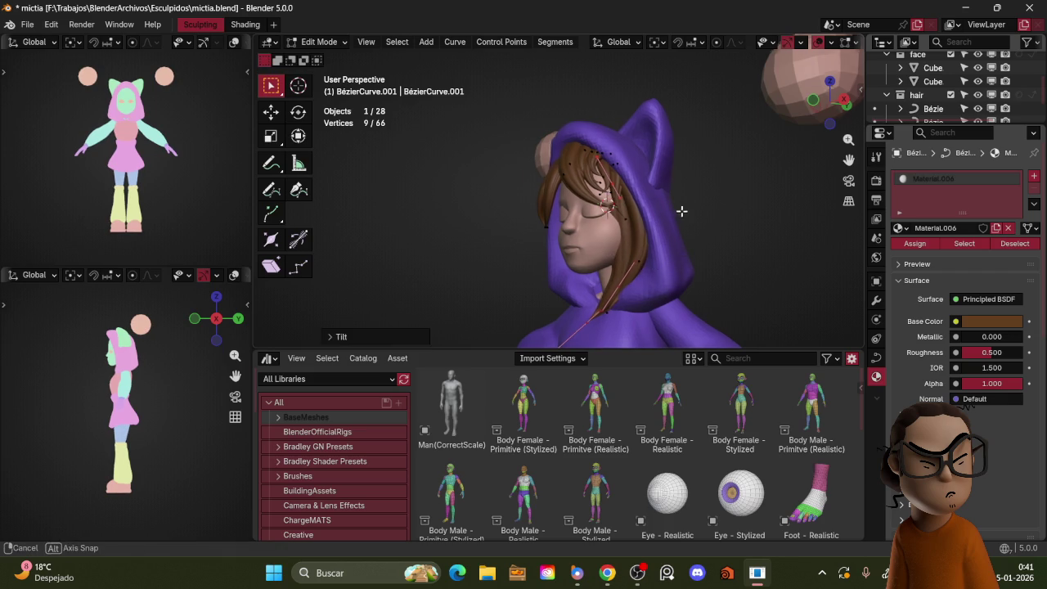
mouse_move(678, 212)
middle_down()
mouse_move(685, 161)
mouse_move(654, 309)
middle_up()
key(ctrl+KP_Subtract)
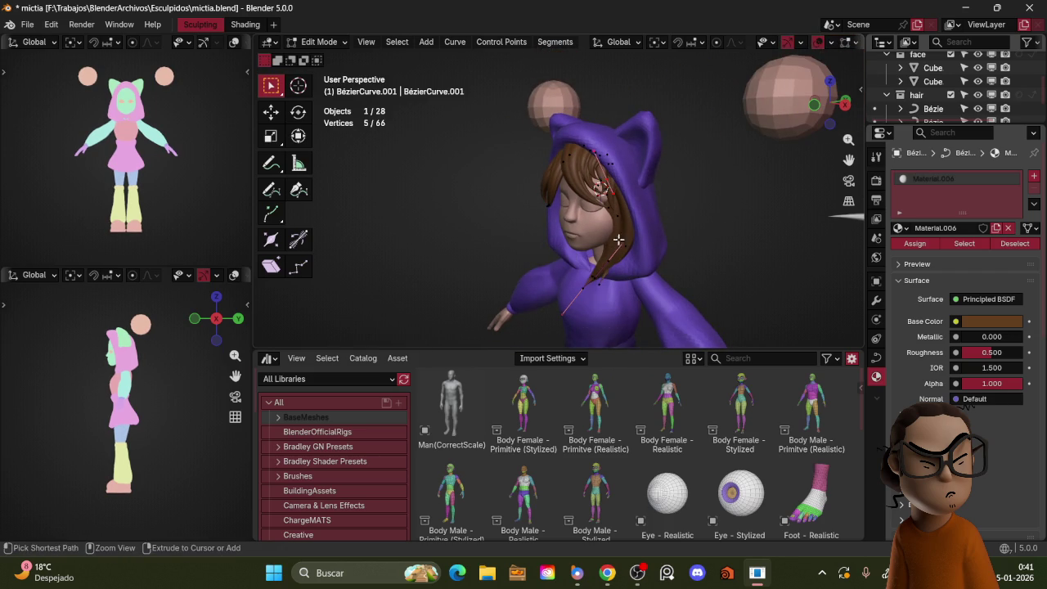
key(ctrl+KP_Subtract)
key(g)
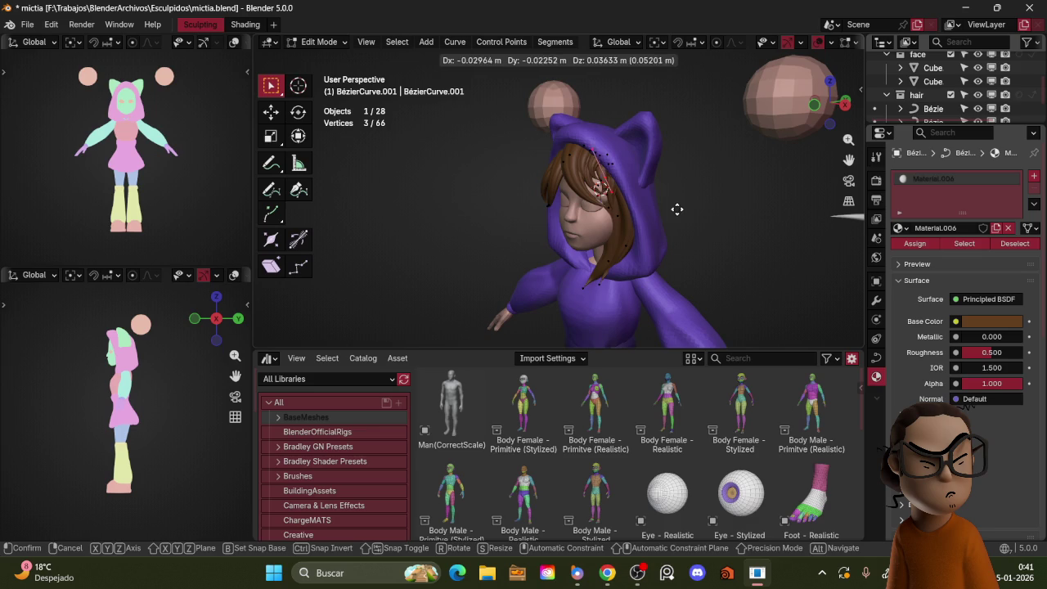
click(677, 209)
mouse_move(677, 209)
middle_down()
mouse_move(646, 223)
mouse_move(659, 213)
mouse_move(657, 254)
mouse_move(678, 227)
middle_up()
key(g)
key(shift+z)
click(664, 209)
- Move the strand's end point horizontally so it sits beside the hood
key(ctrl+KP_Subtract)
key(g)
click(659, 214)
key(g)
key(shift+z)
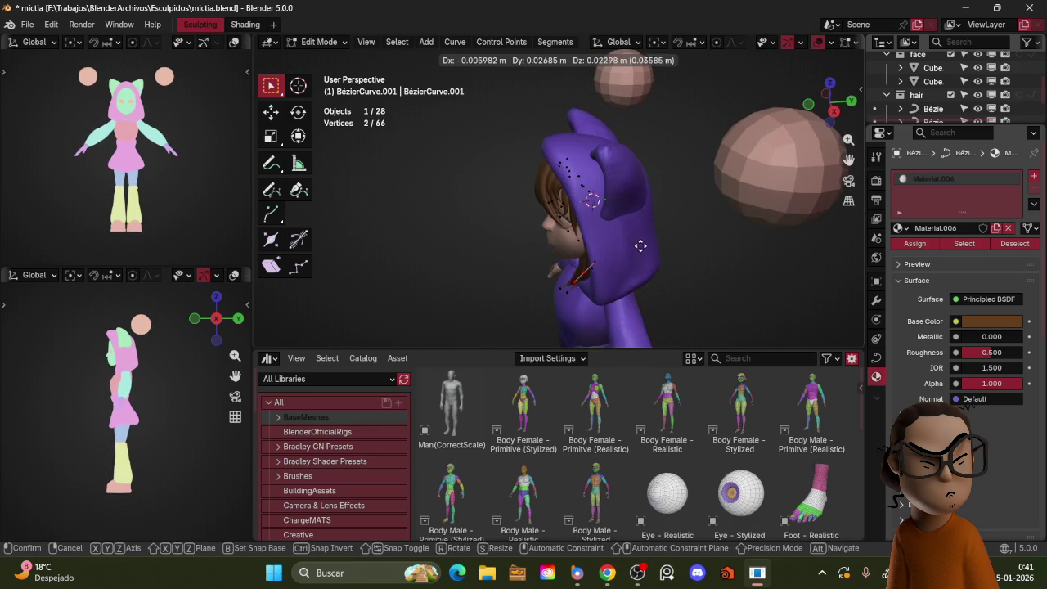
click(591, 264)
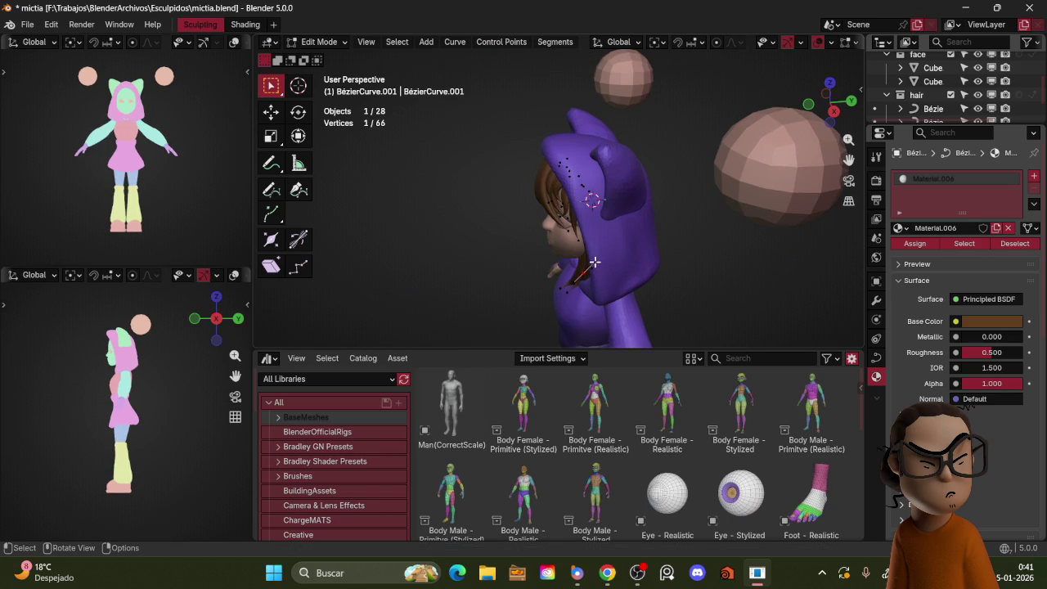
key(g)
key(shift+z)
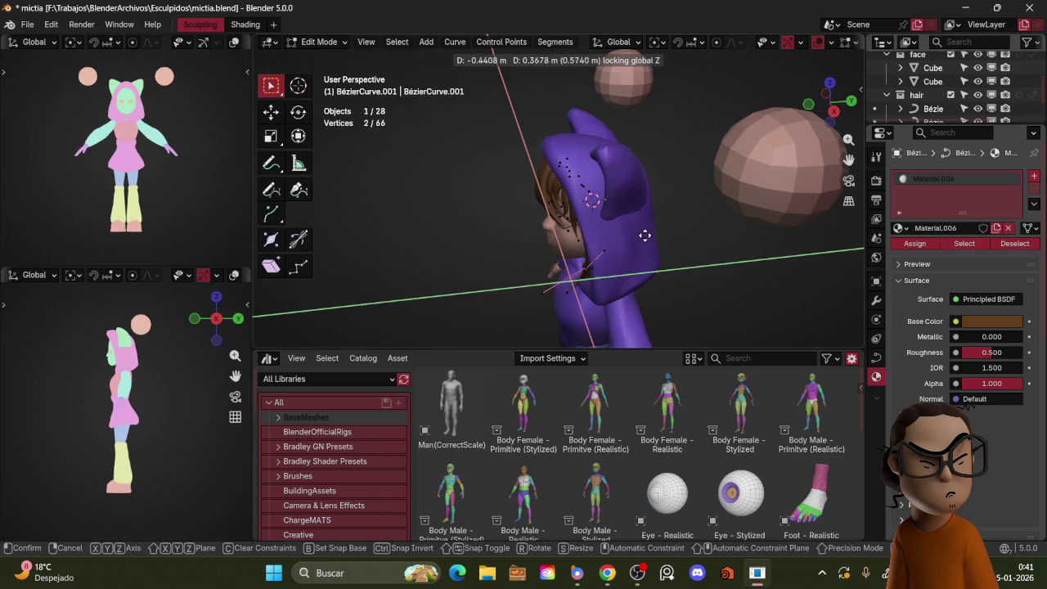
click(644, 234)
middle_drag(645, 234, 725, 206)
- Rotate the strand end and reposition its points near the face
key(g)
key(r)
click(624, 238)
mouse_move(623, 237)
middle_down()
mouse_move(624, 180)
mouse_move(704, 204)
middle_up()
key(g)
click(626, 183)
key(g)
click(704, 205)
key(g)
click(696, 207)
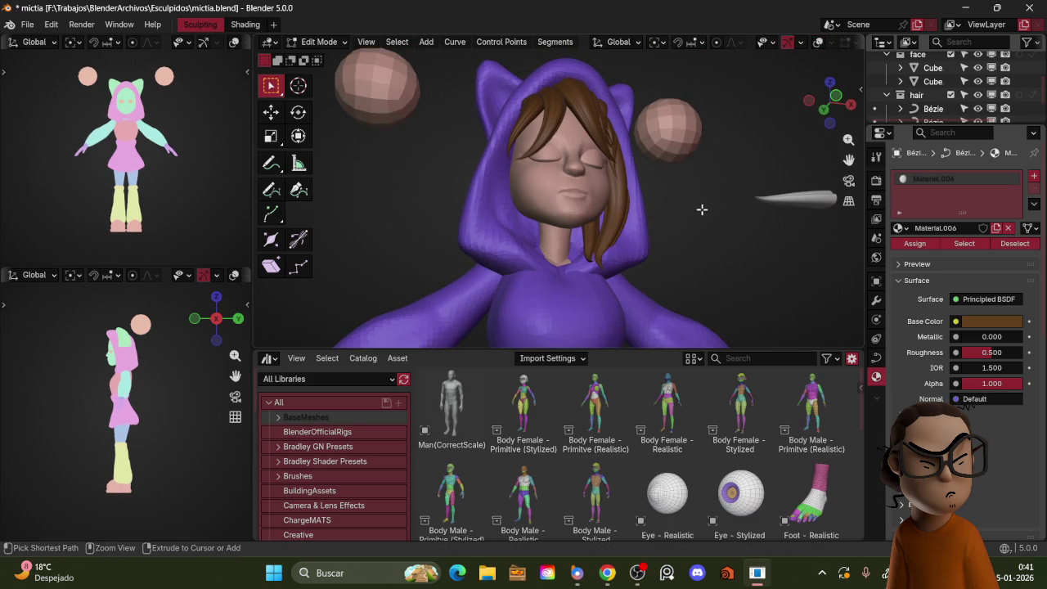
- Twist the hair strand at the selected point and adjust nearby control points
key(ctrl+t)
click(646, 182)
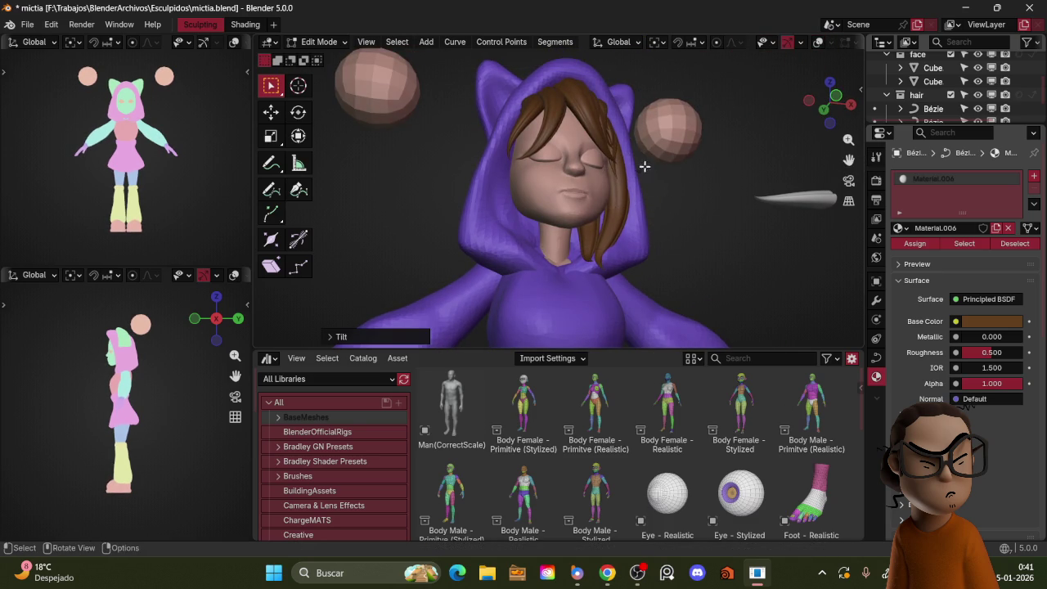
middle_drag(670, 159, 655, 170)
key(g)
click(628, 205)
key(g)
click(622, 241)
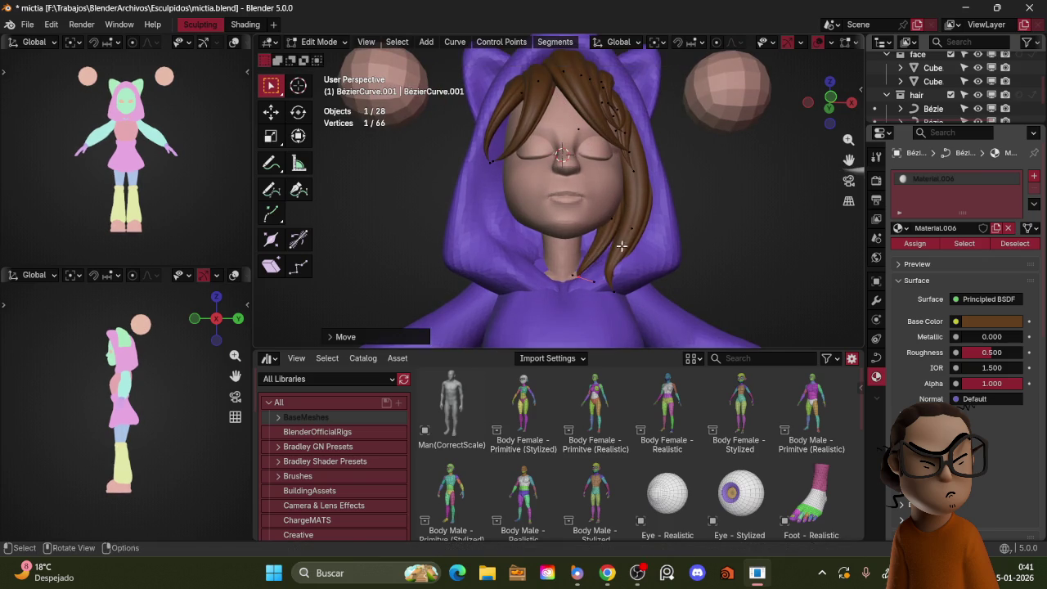
- Shorten a curve handle and refine the hair point positions along the cheek
middle_drag(621, 240, 647, 243)
key(s)
click(671, 252)
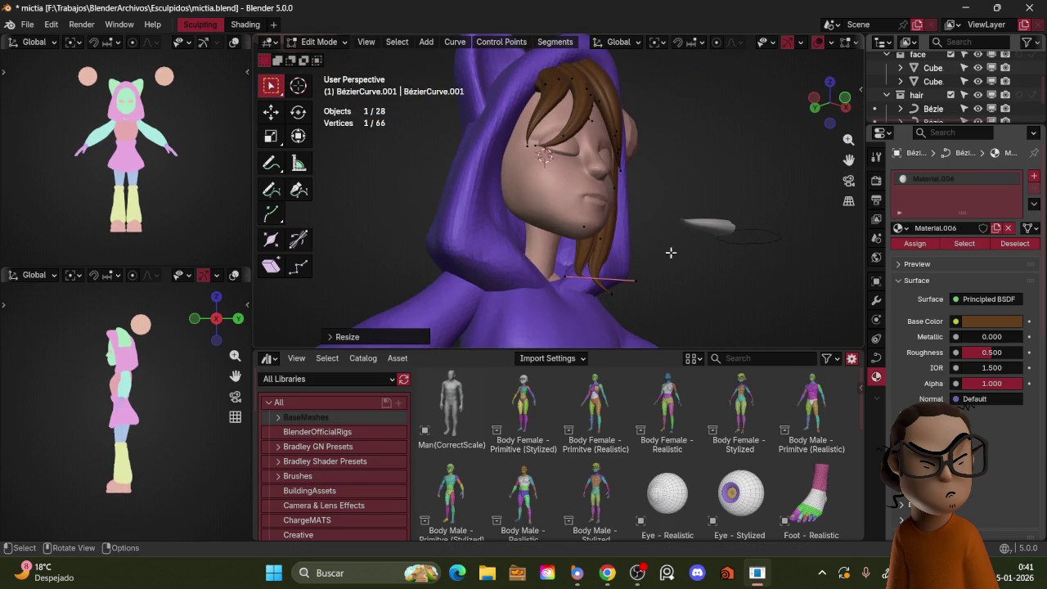
key(g)
click(619, 282)
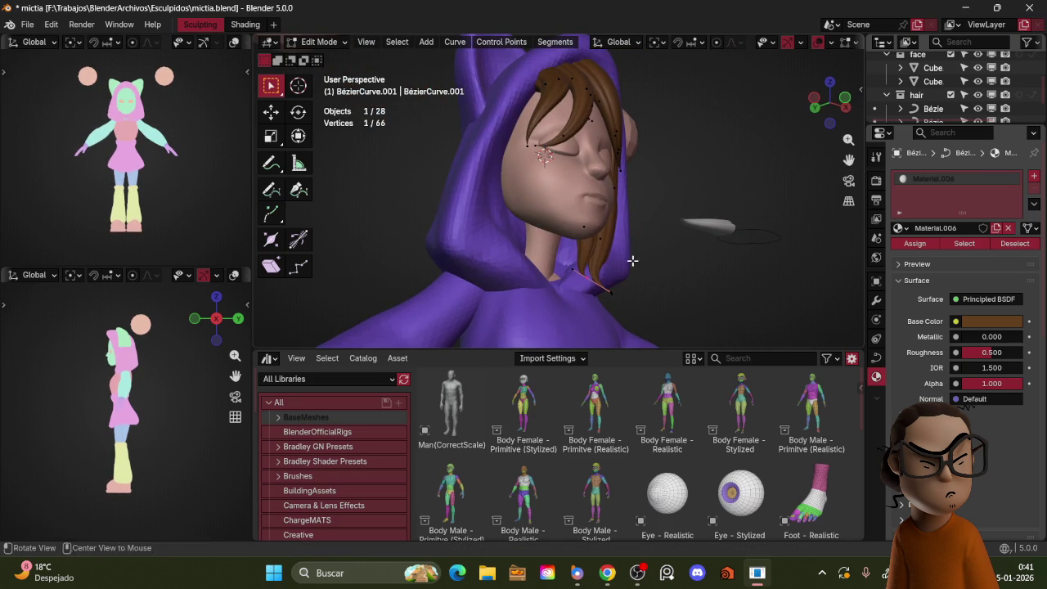
middle_drag(703, 240, 647, 234)
key(g)
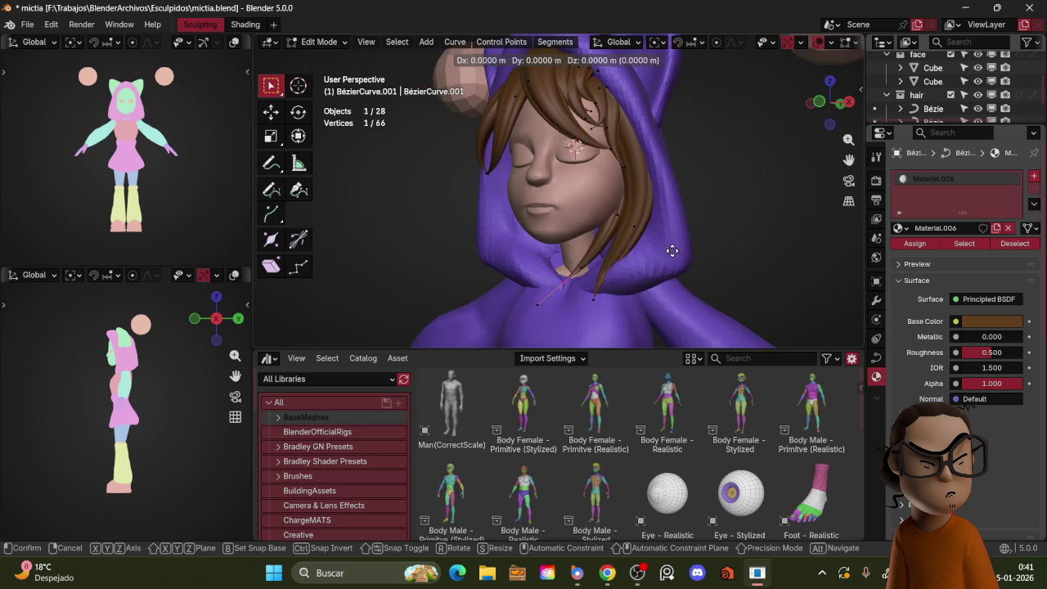
click(642, 228)
key(g)
click(676, 218)
- Make final hair point adjustments, then switch the curve back to Object Mode
mouse_move(675, 218)
middle_down()
mouse_move(657, 234)
mouse_move(764, 218)
mouse_move(708, 215)
middle_up()
key(g)
click(664, 235)
key(g)
click(696, 221)
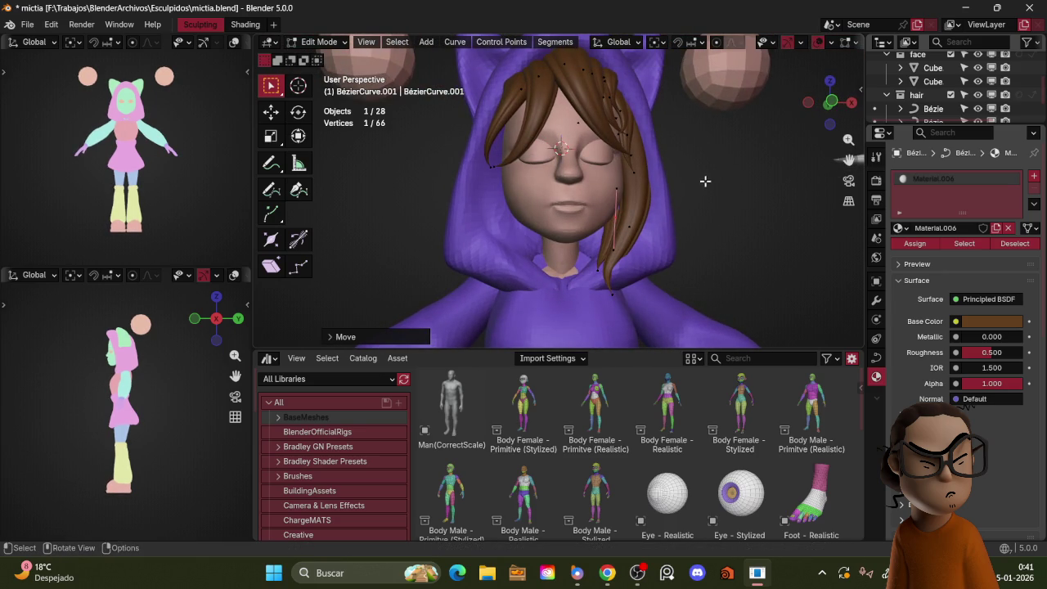
scroll(706, 170, down, 2)
scroll(705, 170, down, 2)
scroll(705, 172, down, 2)
mouse_move(705, 172)
middle_down()
mouse_move(704, 213)
mouse_move(746, 197)
mouse_move(715, 192)
middle_up()
key(ctrl+Tab)
click(652, 123)
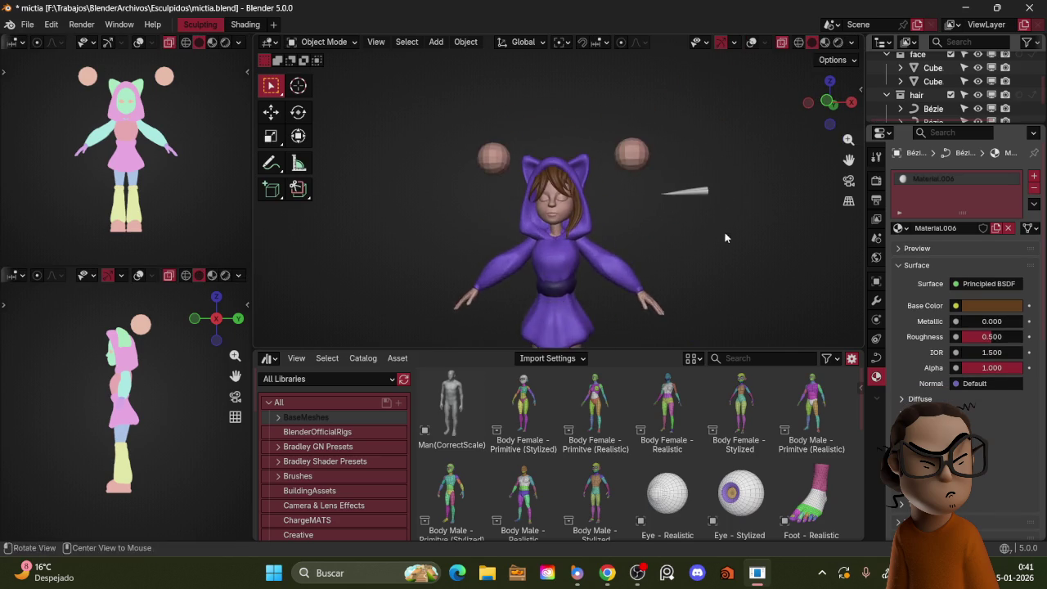
- Turn overlays back on and add a plane mesh, moving it toward eye level
scroll(715, 193, up, 2)
key(shift+alt+z)
scroll(704, 196, up, 1)
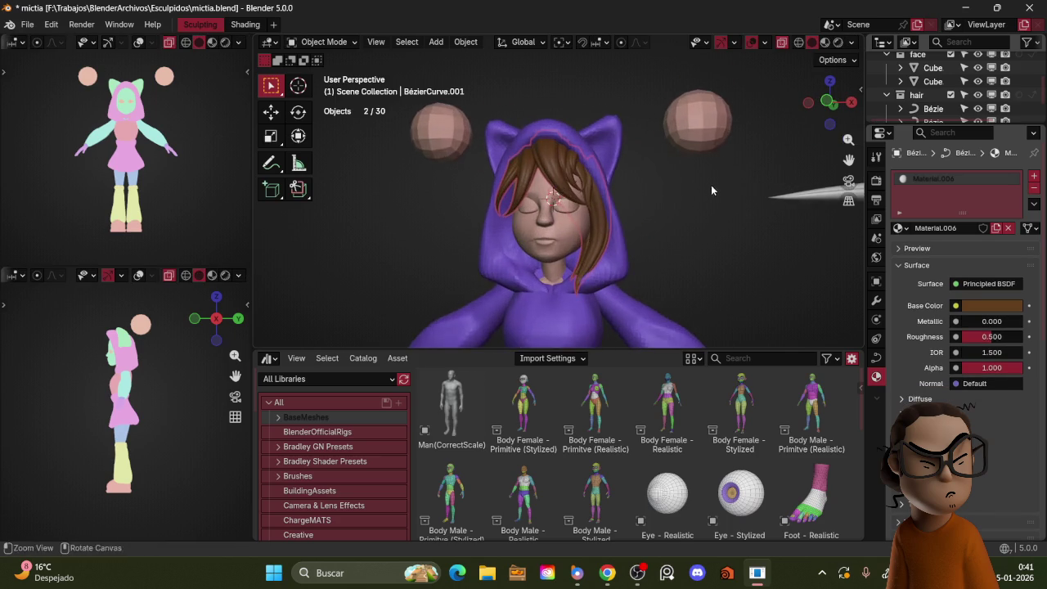
key(shift+a)
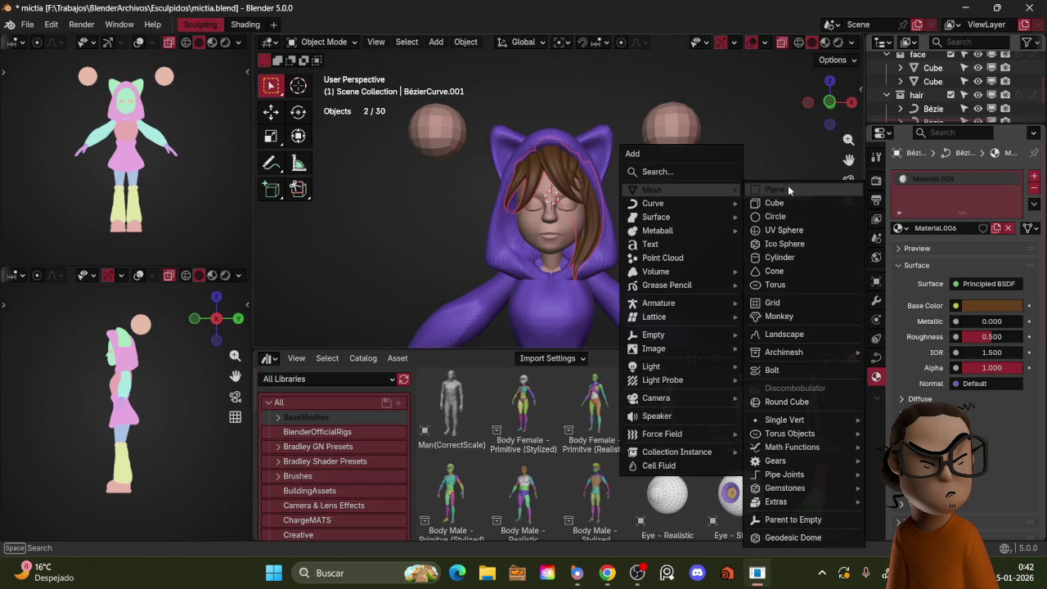
mouse_move(652, 189)
click(787, 185)
middle_drag(733, 188, 669, 215)
key(KP_3)
key(g)
key(Return)
- Nudge the plane up-left in front of the eyes and check it in Edit Mode
key(r)
key(Escape)
key(g)
click(669, 201)
key(ctrl+Tab)
click(695, 204)
scroll(764, 215, up, 5)
middle_drag(764, 215, 790, 171)
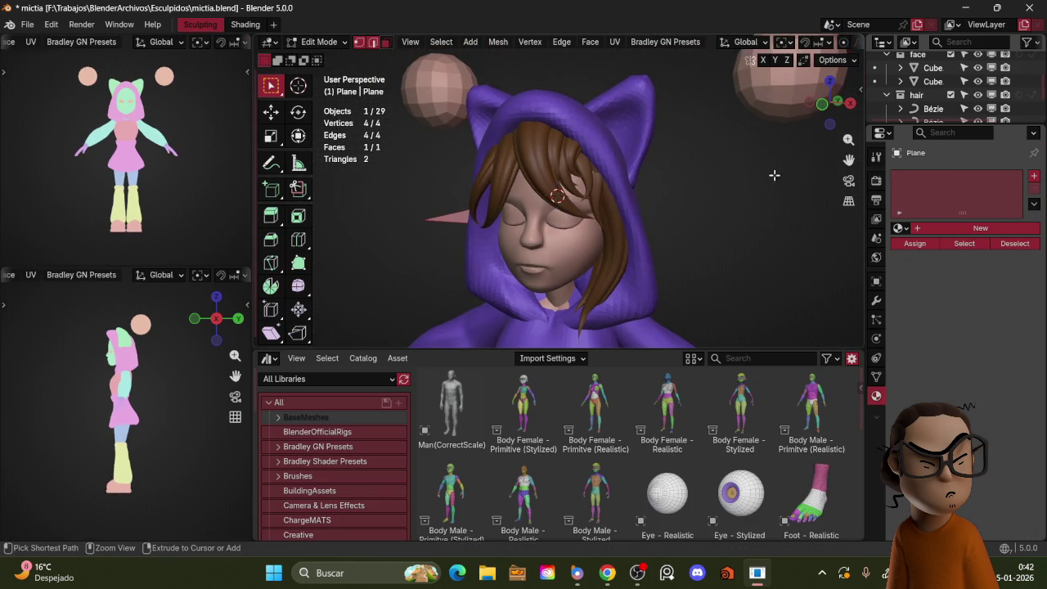
key(Tab)
click(876, 280)
scroll(963, 402, down, 4)
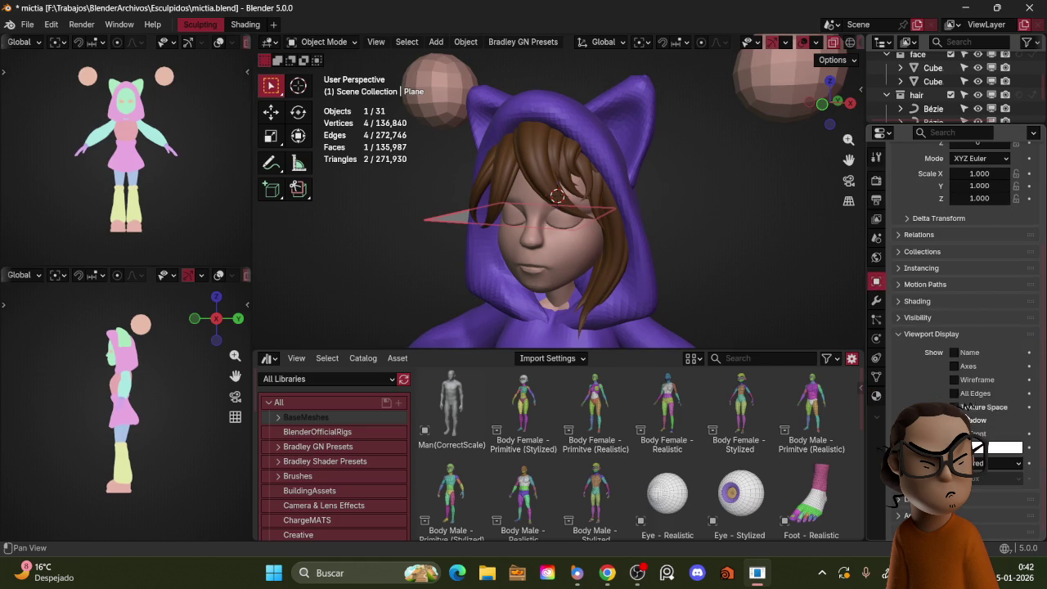
mouse_move(744, 239)
middle_down()
mouse_move(745, 203)
mouse_move(749, 249)
mouse_move(763, 222)
mouse_move(836, 180)
middle_up()
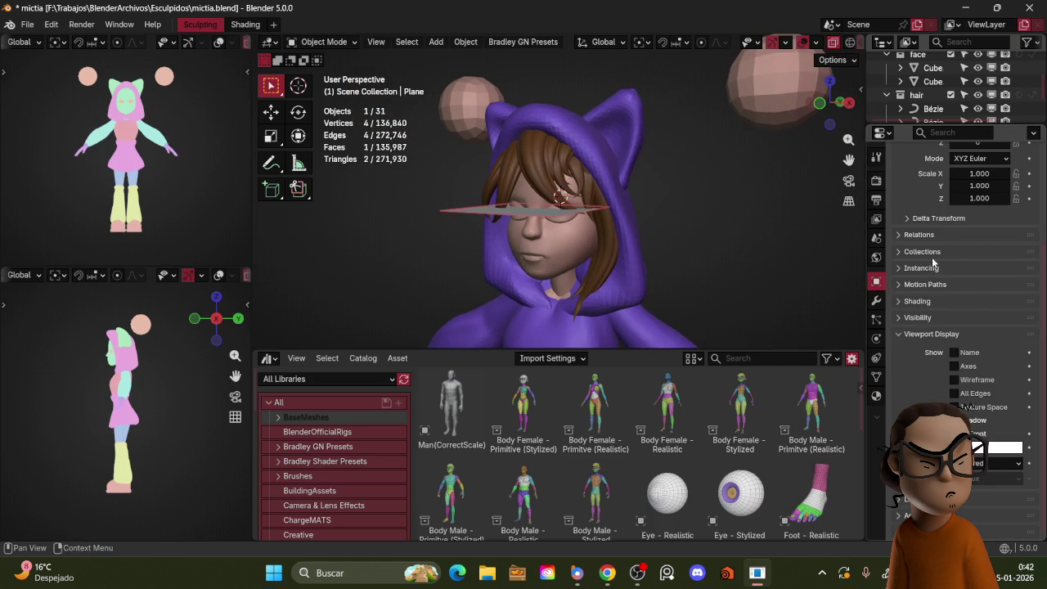
- Assign Material.005 to the plane after trying Material.002 through Material.004
click(875, 395)
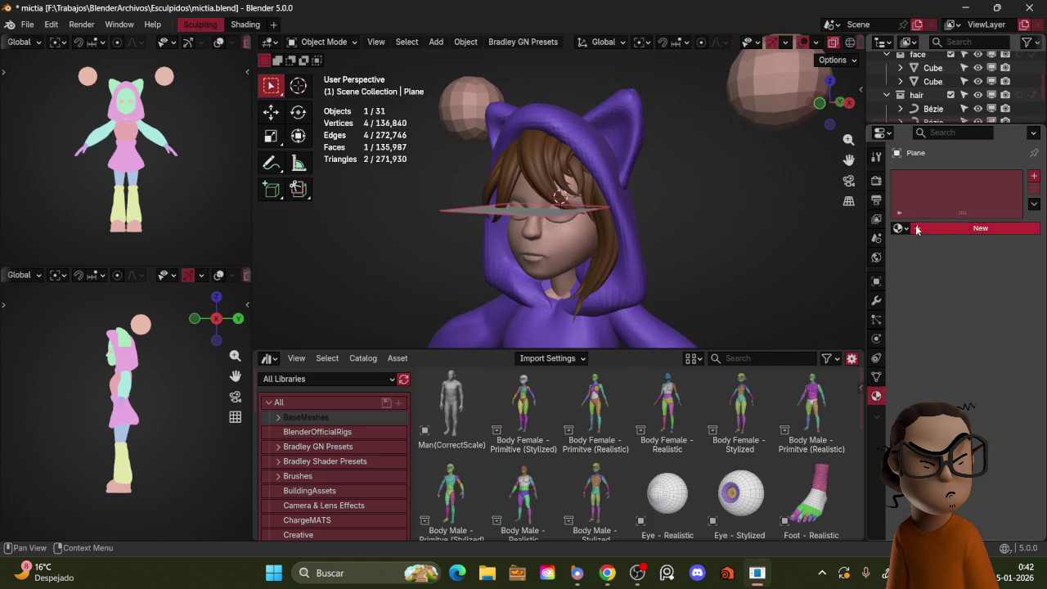
click(899, 229)
click(877, 270)
click(899, 228)
click(880, 288)
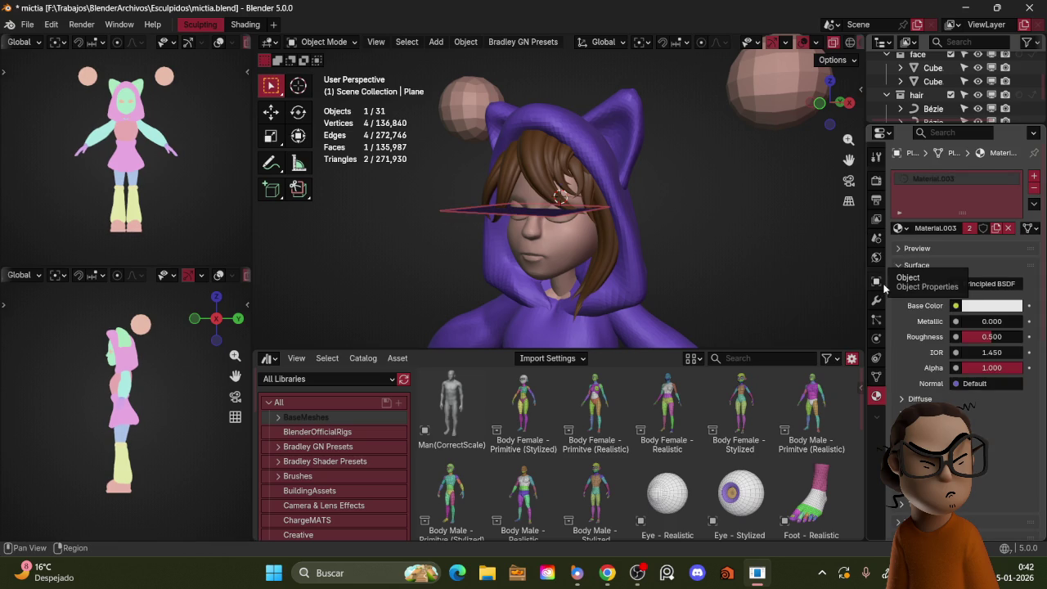
click(899, 229)
click(895, 300)
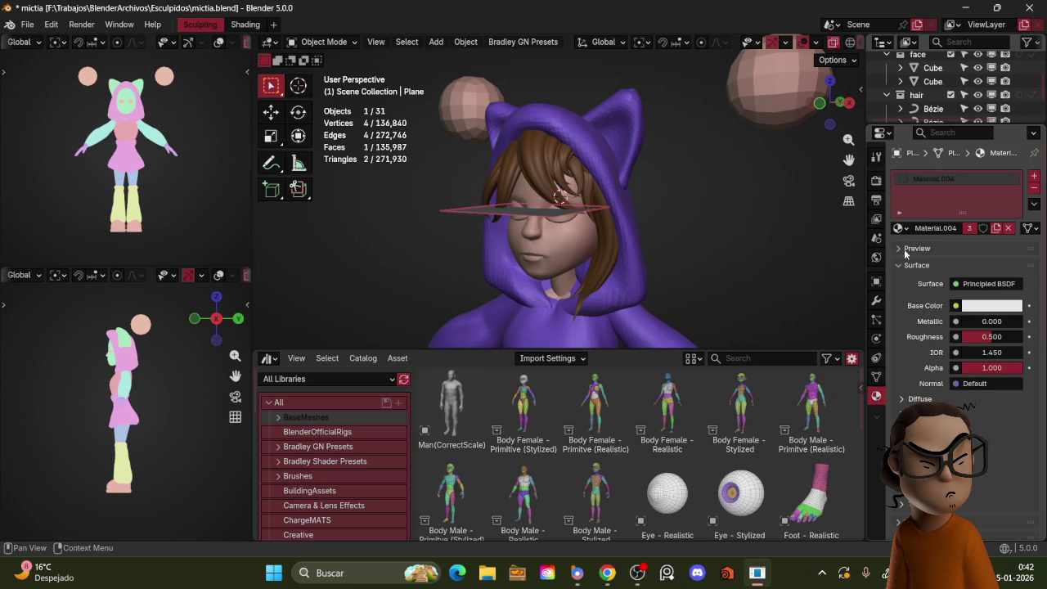
click(899, 228)
click(895, 315)
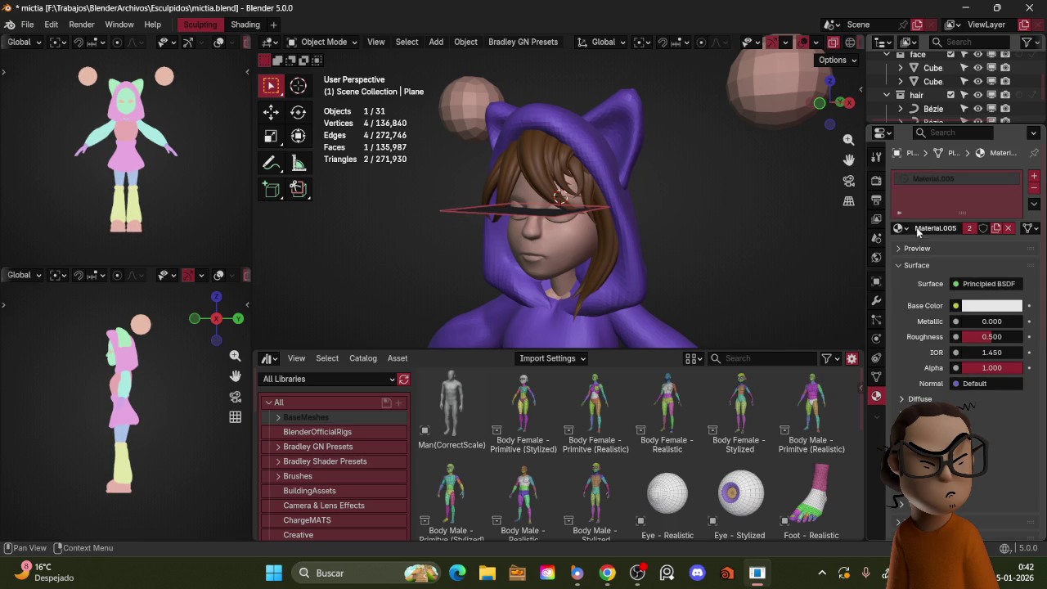
key(KP_1)
scroll(699, 217, up, 2)
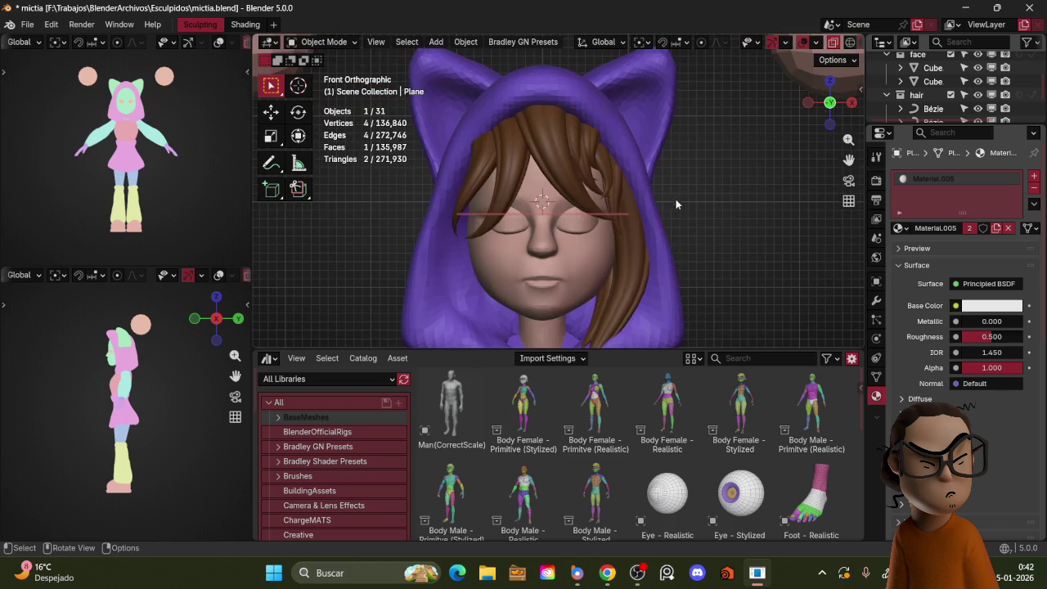
- Add a Mirror modifier to the eye plane
click(876, 301)
click(951, 173)
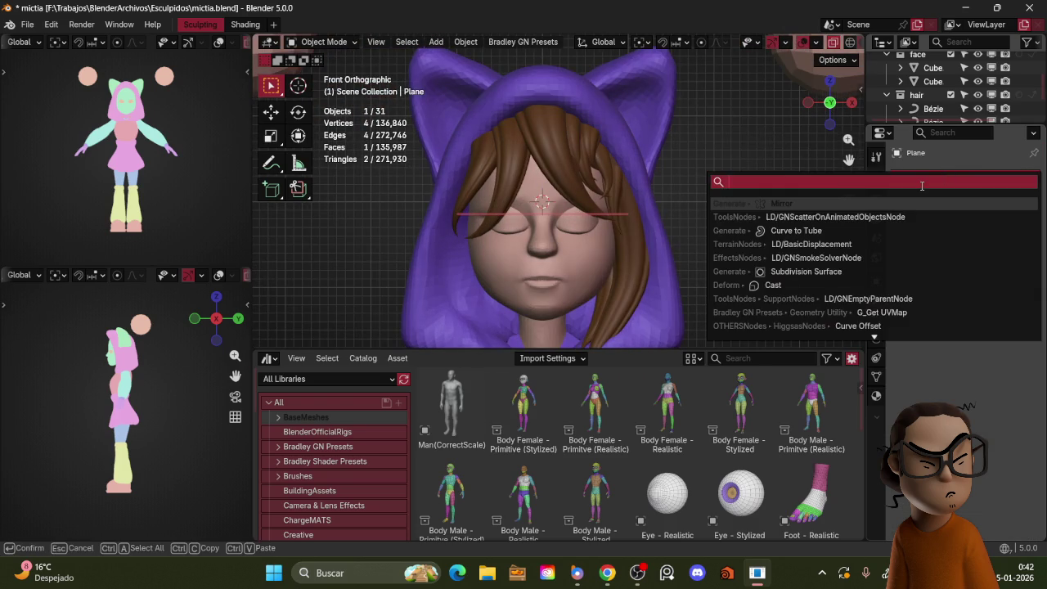
text(mir)
key(Return)
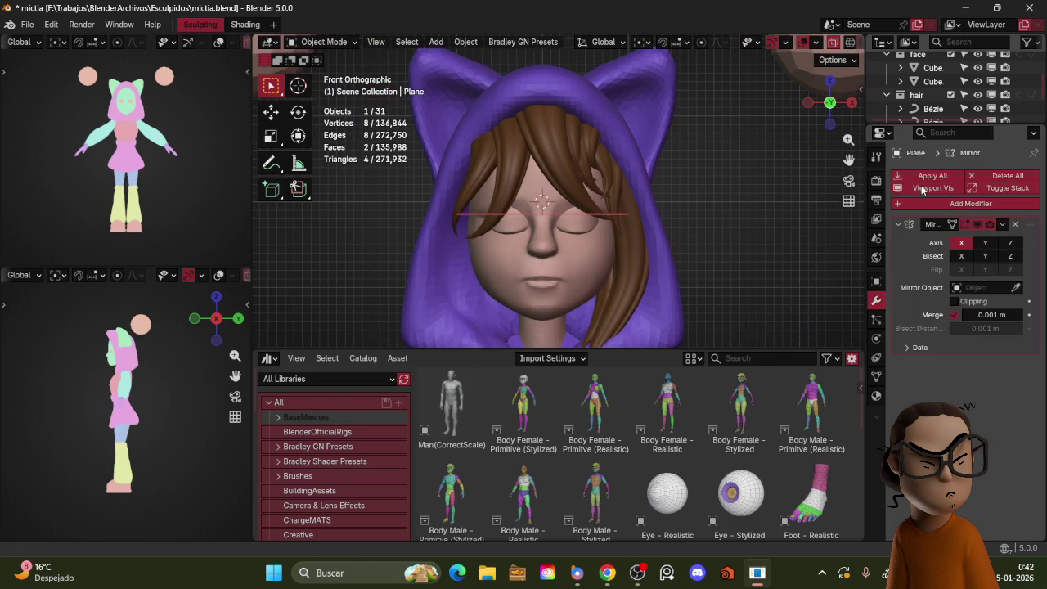
- Scale, position and rotate the plane 90° on X into small eye squares
key(Tab)
key(s)
click(657, 209)
key(g)
click(660, 225)
text(rx90)
key(Return)
key(s)
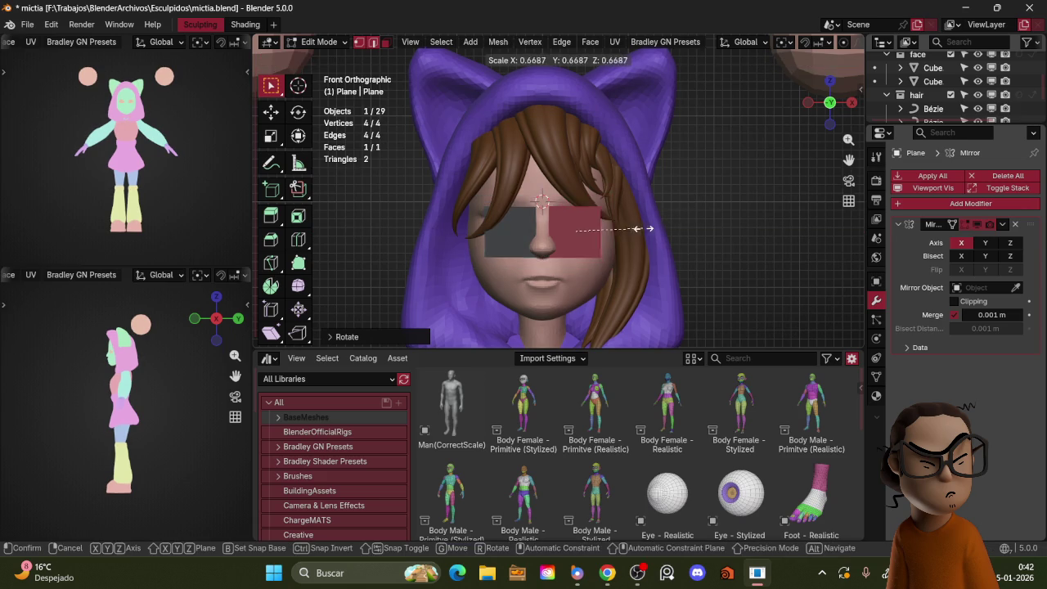
click(691, 237)
key(s)
click(613, 235)
key(Tab)
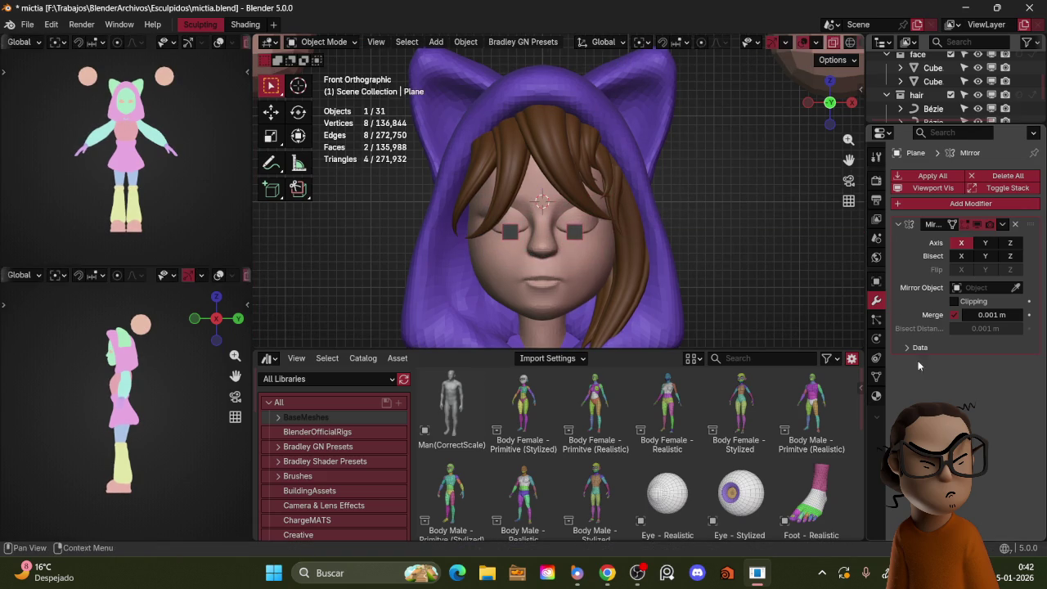
- Darken the eye material colour almost to black, value 0.038
click(875, 396)
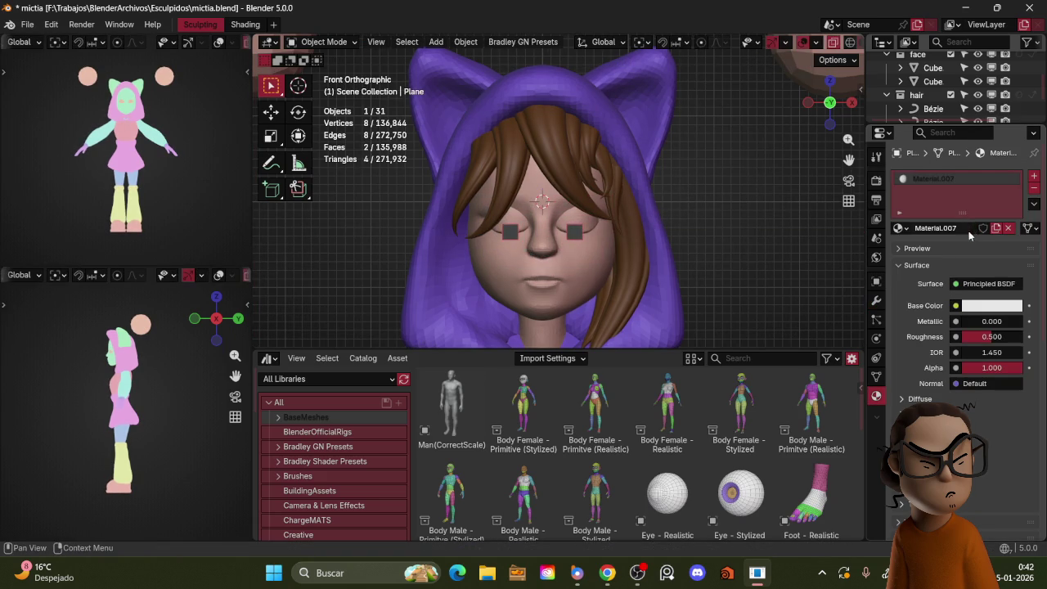
scroll(972, 458, down, 5)
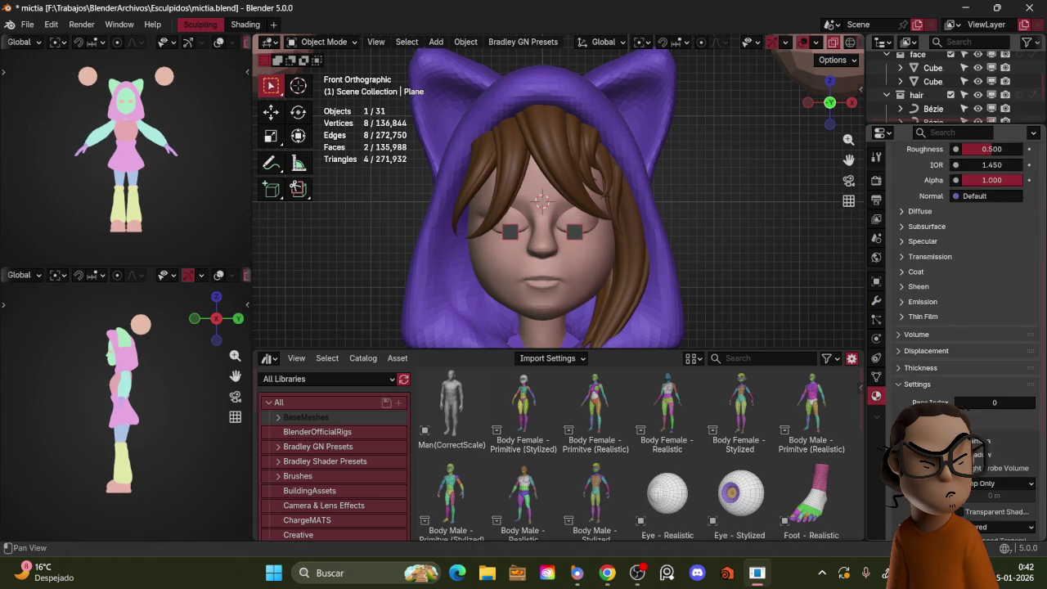
scroll(997, 368, down, 5)
click(1016, 343)
click(1013, 341)
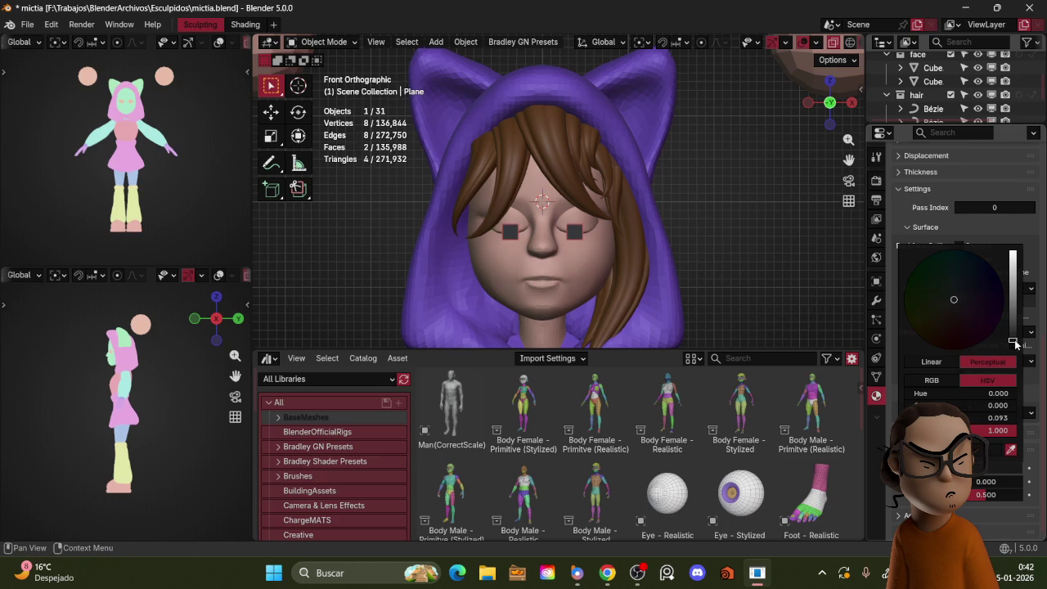
drag(1018, 348, 1015, 348)
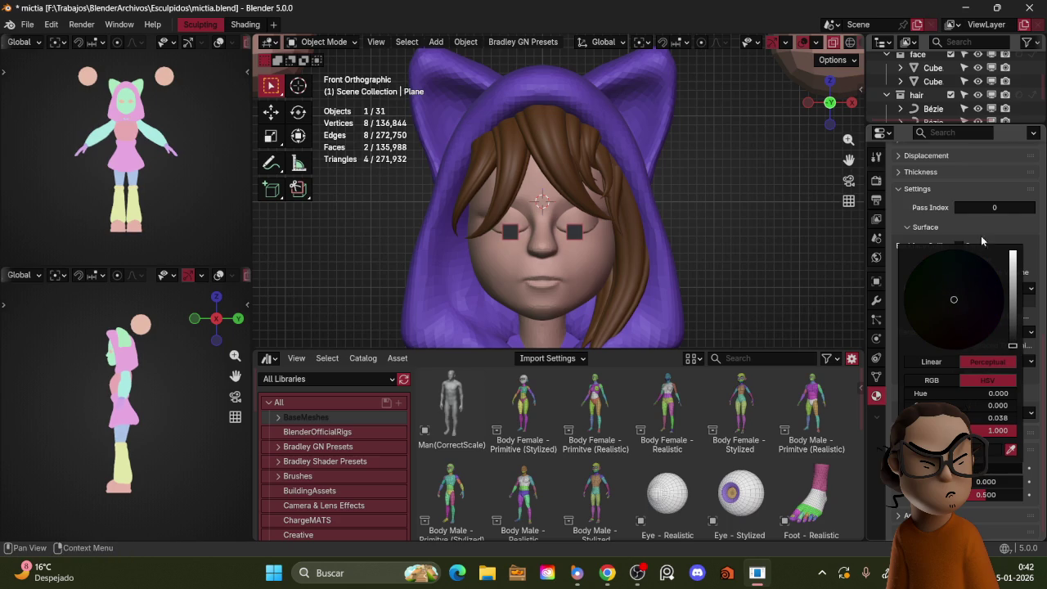
- Add a Shrinkwrap modifier to the eye squares
click(877, 300)
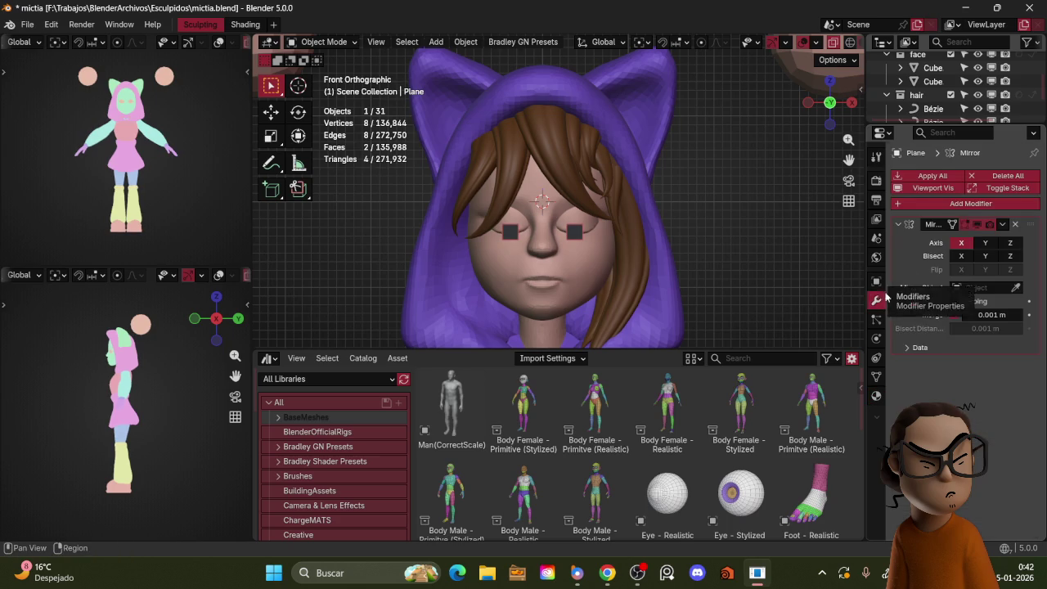
click(954, 204)
key(space)
text(shr)
key(Return)
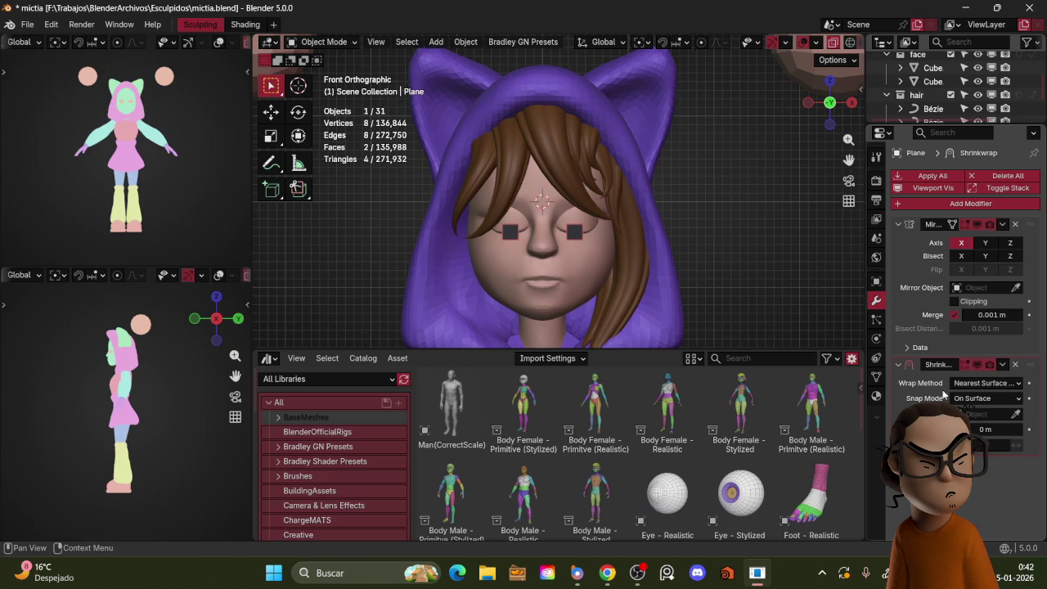
- Set snapping to target faces with Face Nearest for individual elements
click(680, 43)
click(661, 166)
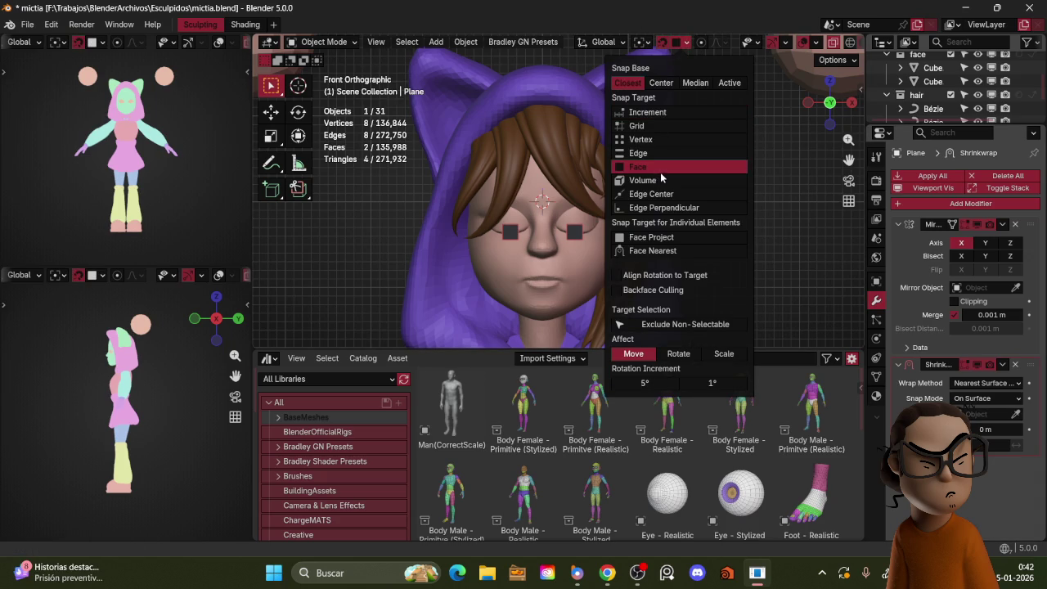
click(677, 240)
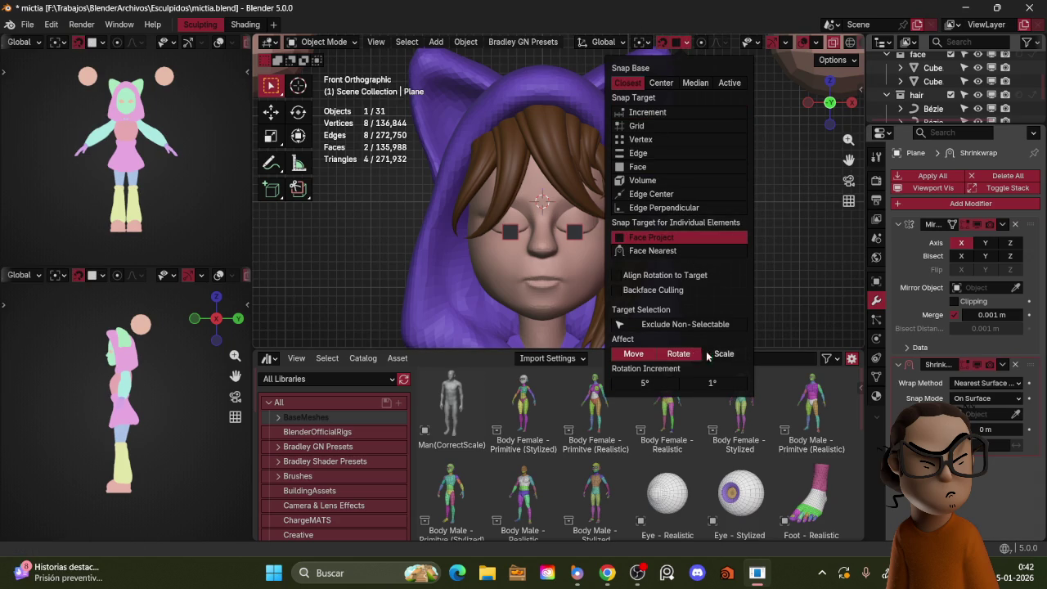
click(658, 254)
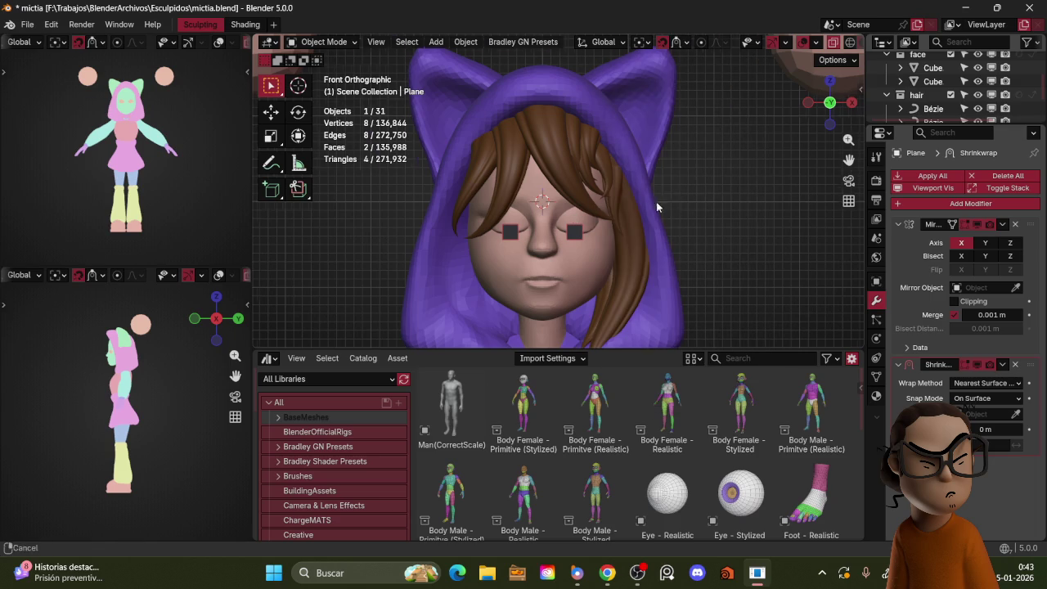
scroll(671, 209, up, 2)
scroll(639, 182, up, 2)
key(ctrl+Tab)
- In Edit Mode, scale, move and rotate the eye square toward the eyelid
click(592, 182)
key(s)
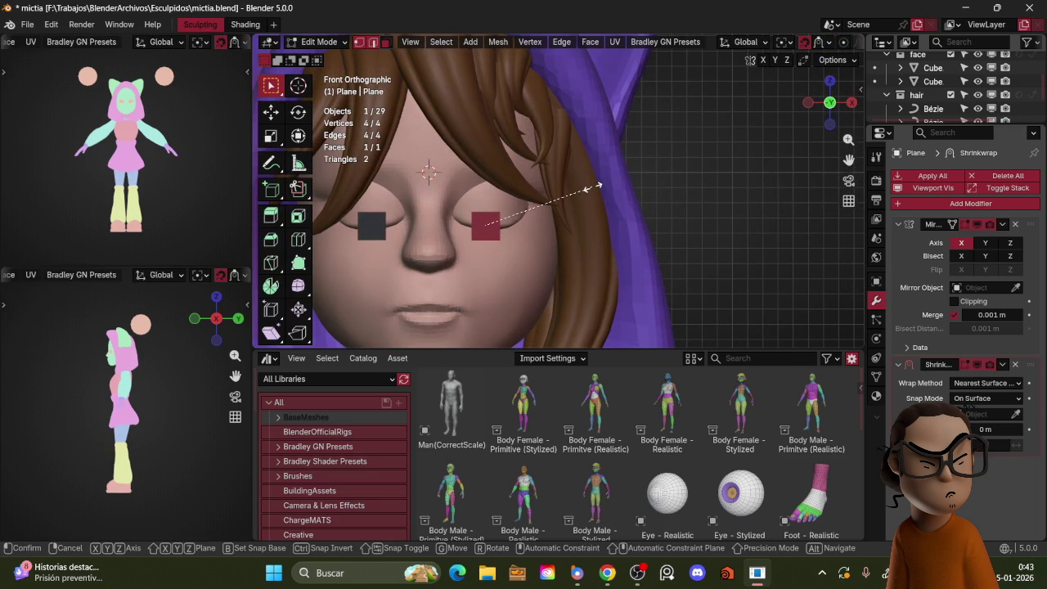
click(550, 200)
key(g)
click(536, 211)
key(r)
click(533, 213)
scroll(532, 214, up, 2)
scroll(581, 182, up, 2)
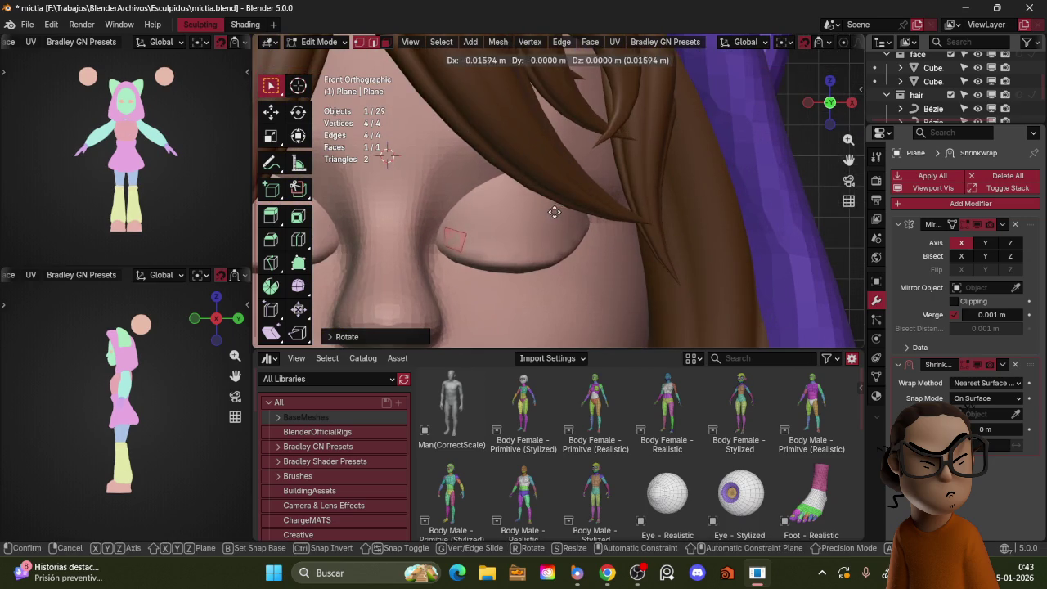
- Rotate, resize and position the square's edge to sit on the eyelid
key(r)
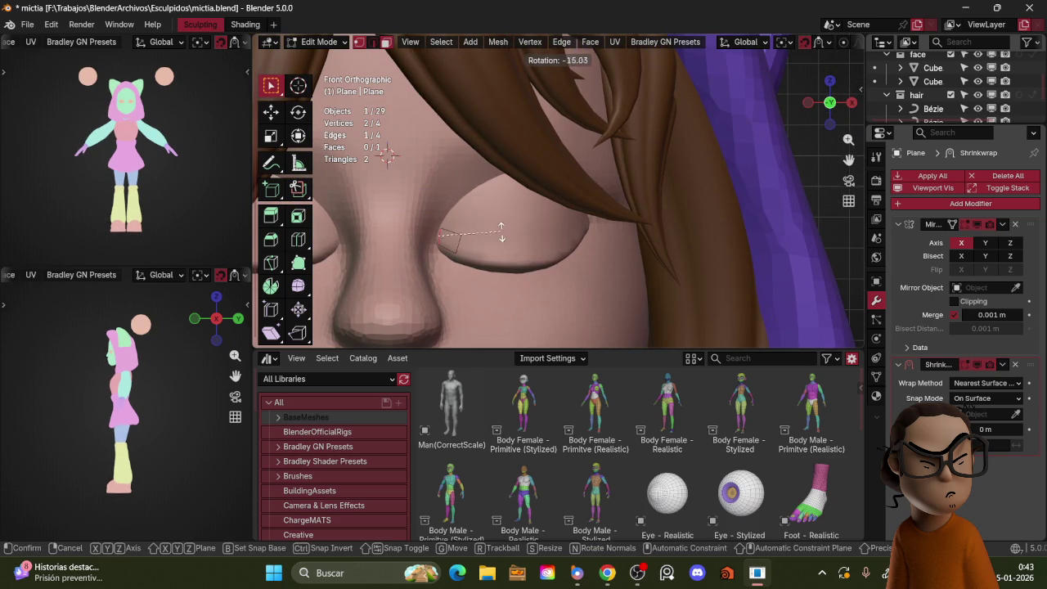
click(486, 256)
key(s)
click(459, 243)
key(g)
click(475, 251)
- Extrude four strip segments along the eyelid, angling them to follow the lid curve
key(e)
click(503, 246)
key(e)
click(568, 224)
key(r)
click(563, 218)
key(e)
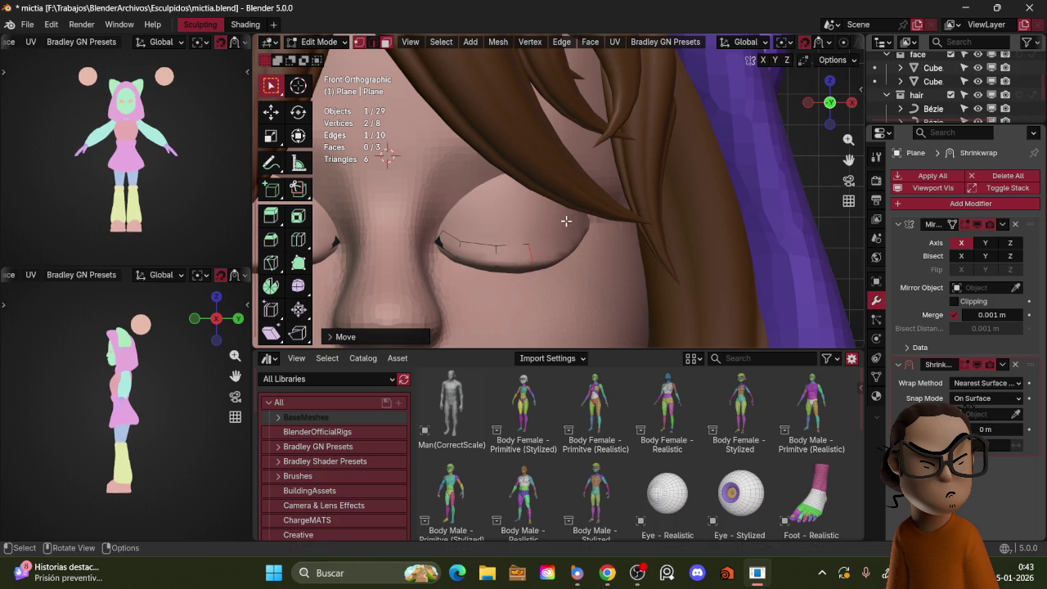
click(605, 219)
key(e)
click(591, 210)
key(r)
click(611, 190)
- Taper the strip's end edge and extrude an angled segment toward the eye's outer corner
key(g)
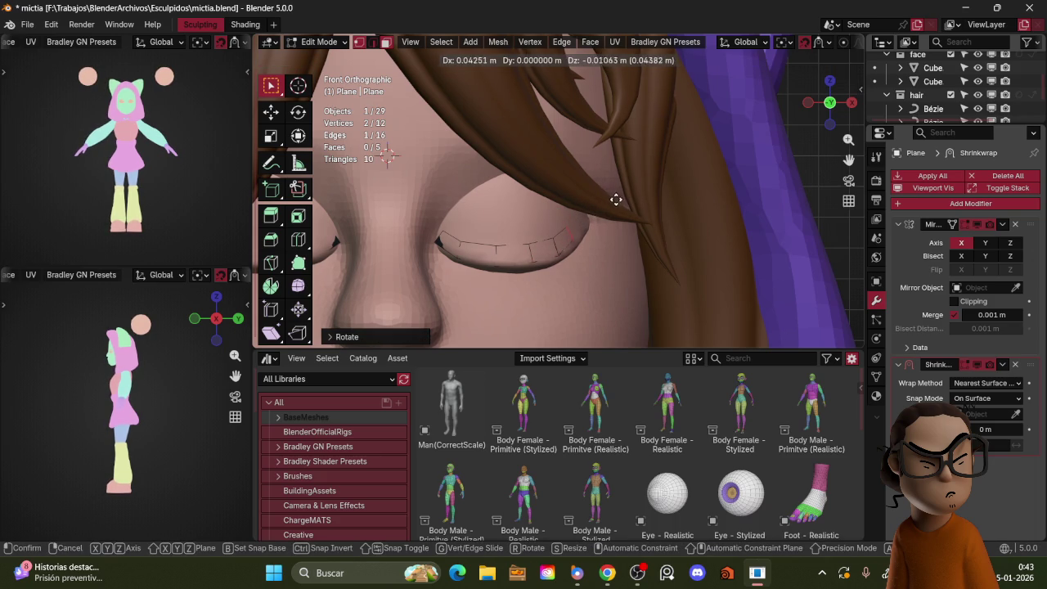
click(620, 200)
key(s)
click(612, 211)
key(e)
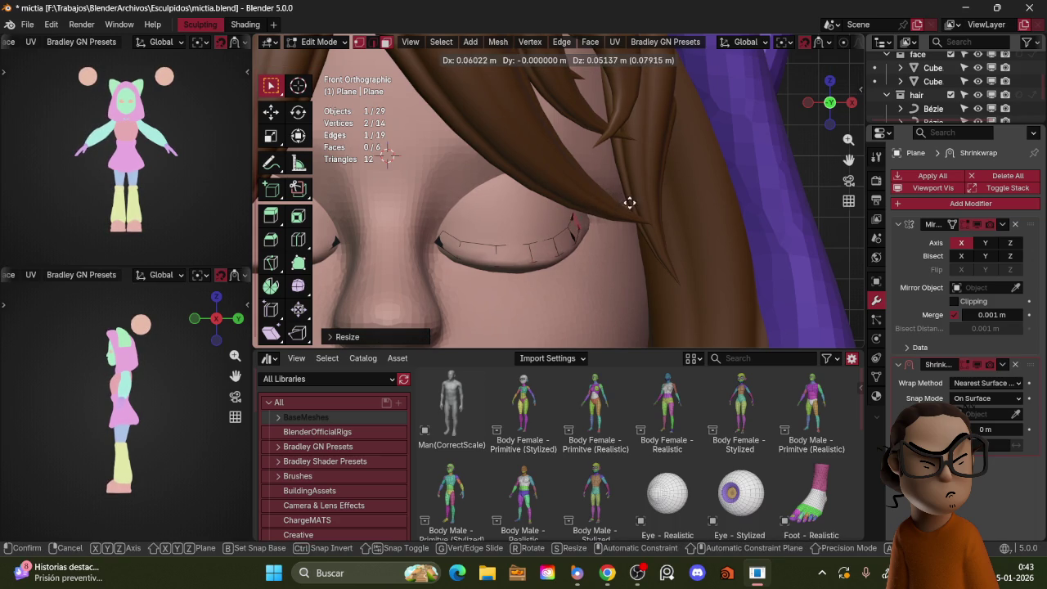
middle_drag(628, 207, 621, 187)
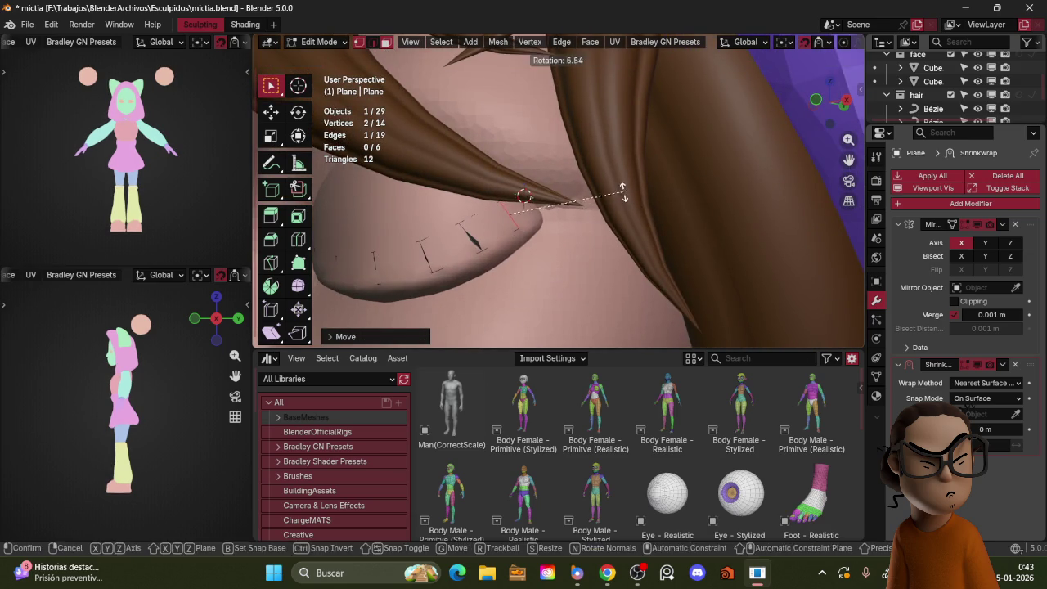
click(583, 228)
key(r)
click(536, 229)
- Extrude a final tapered lash tip past the corner, then orbit to check the eyelid
key(e)
click(568, 206)
key(s)
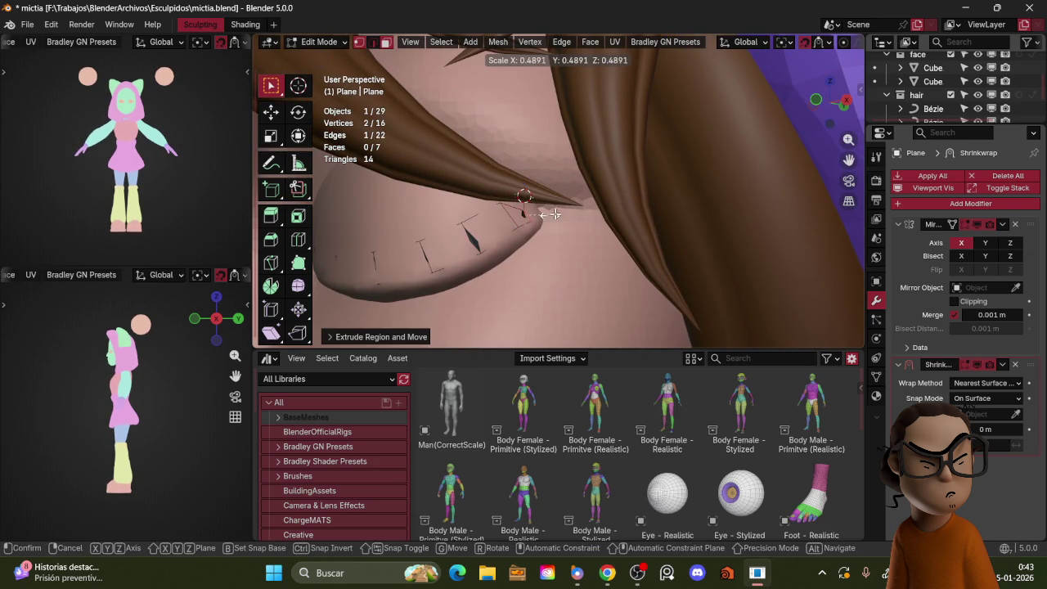
click(564, 211)
key(r)
click(565, 221)
key(g)
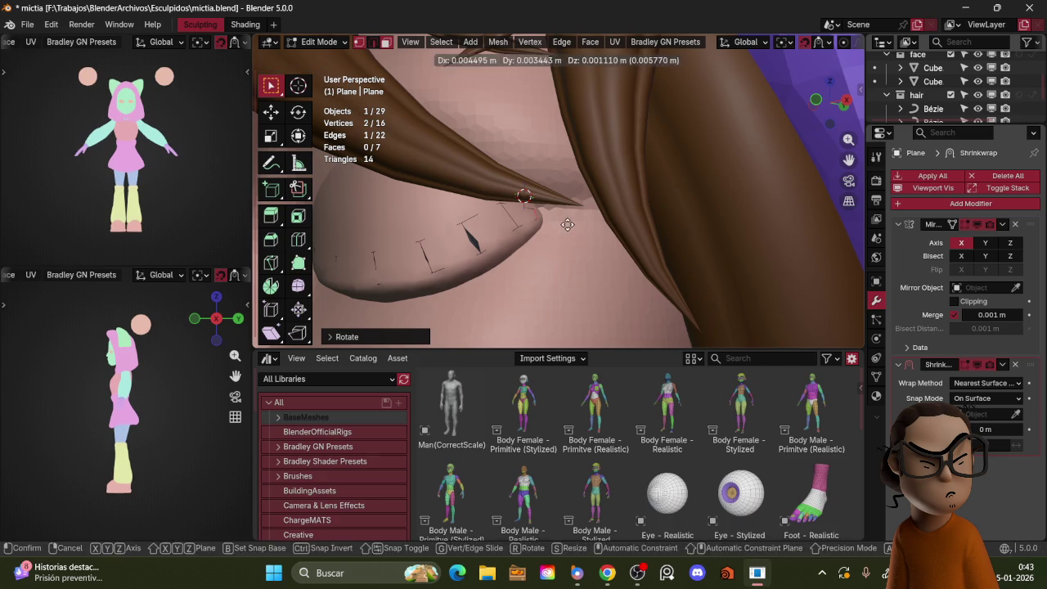
click(568, 224)
middle_drag(556, 217, 676, 172)
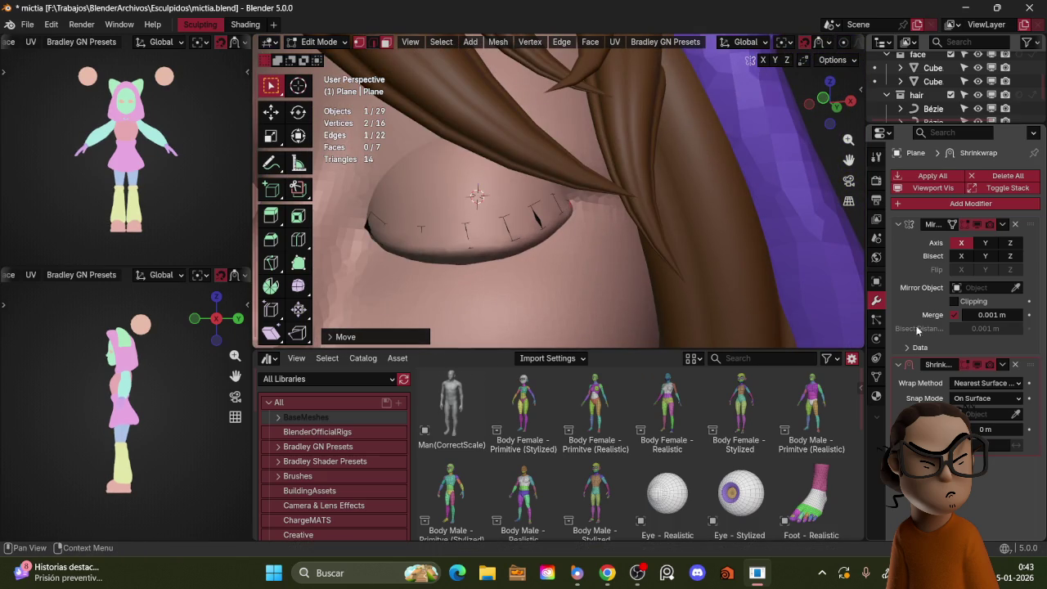
key(ctrl+Tab)
- Back in Object Mode, give the eyelash strip a Solidify modifier with offset 1.0
click(538, 273)
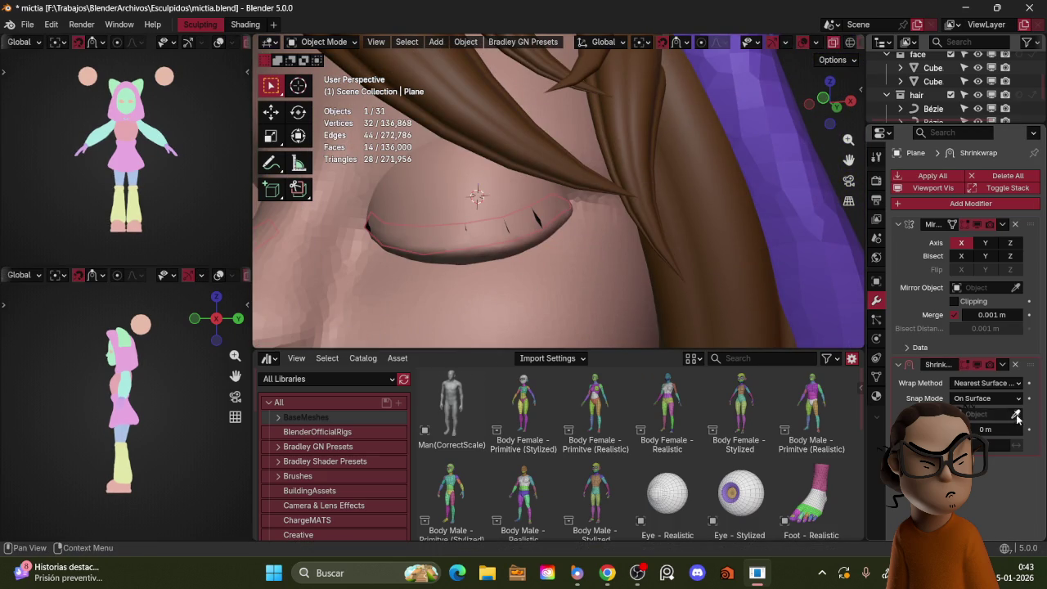
click(654, 185)
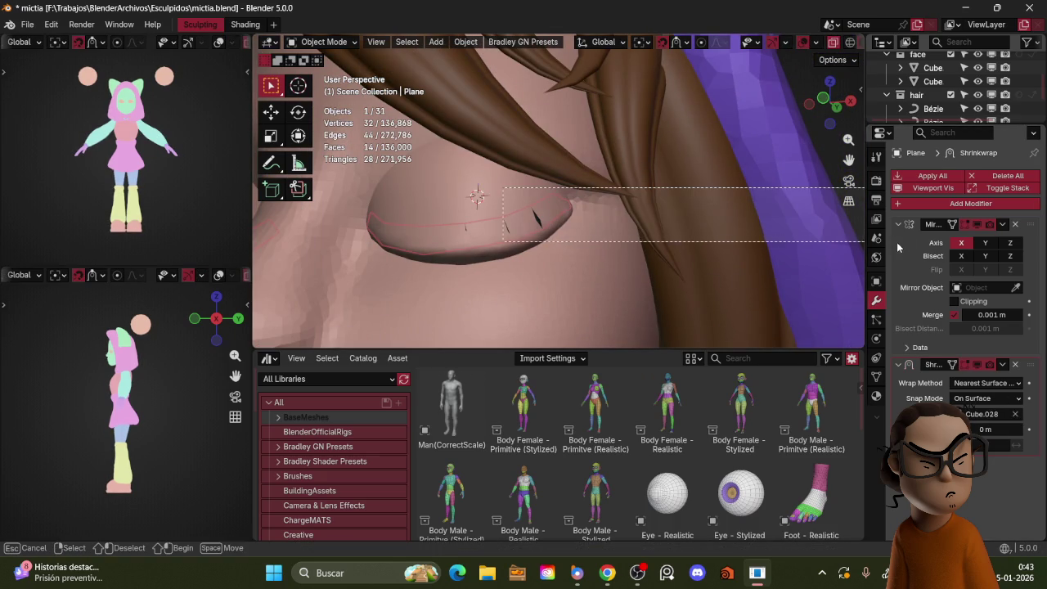
click(954, 204)
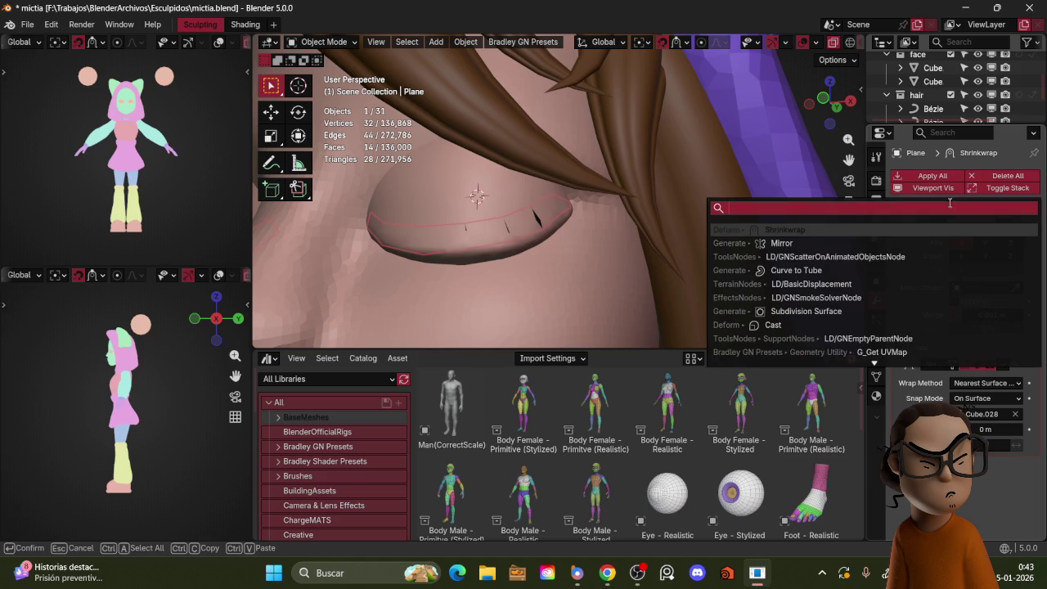
text(so)
key(Return)
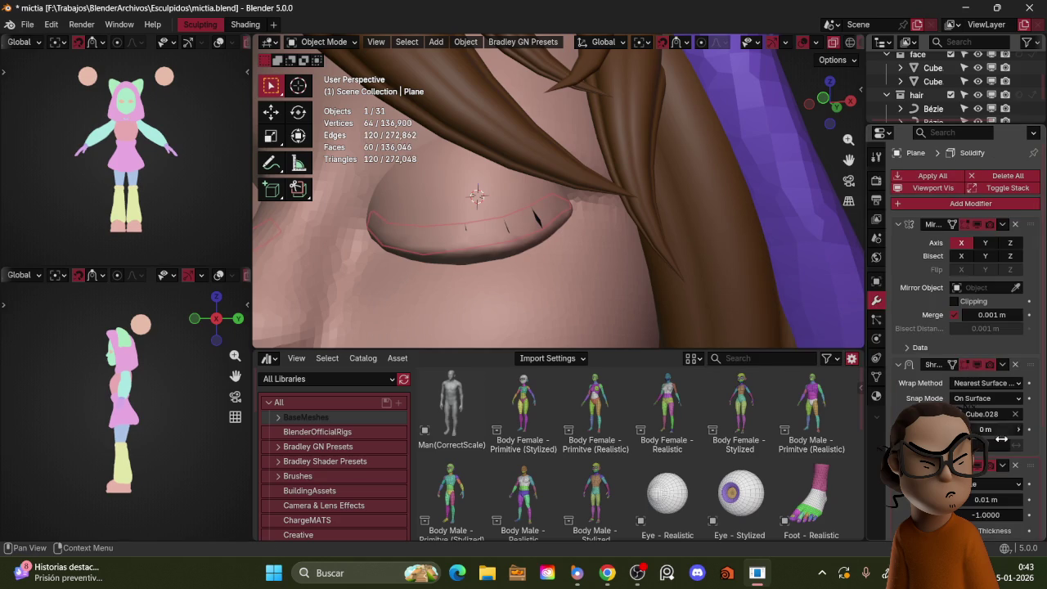
drag(989, 512, 989, 519)
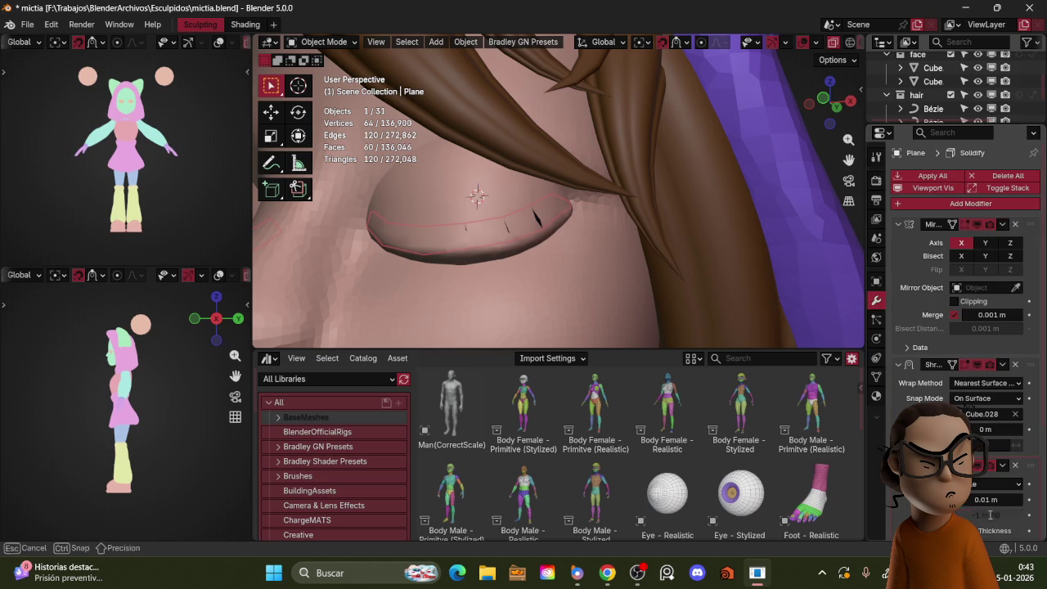
key(Return)
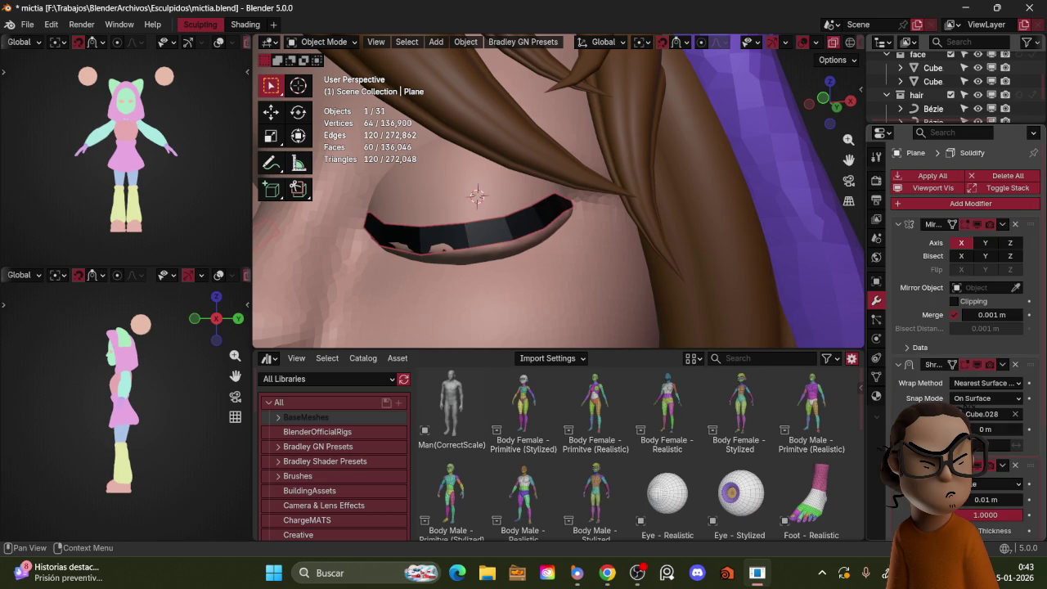
- Add a Subdivision Surface modifier, removing a stray Surface Deform, and adjust its viewport level
click(957, 202)
click(958, 201)
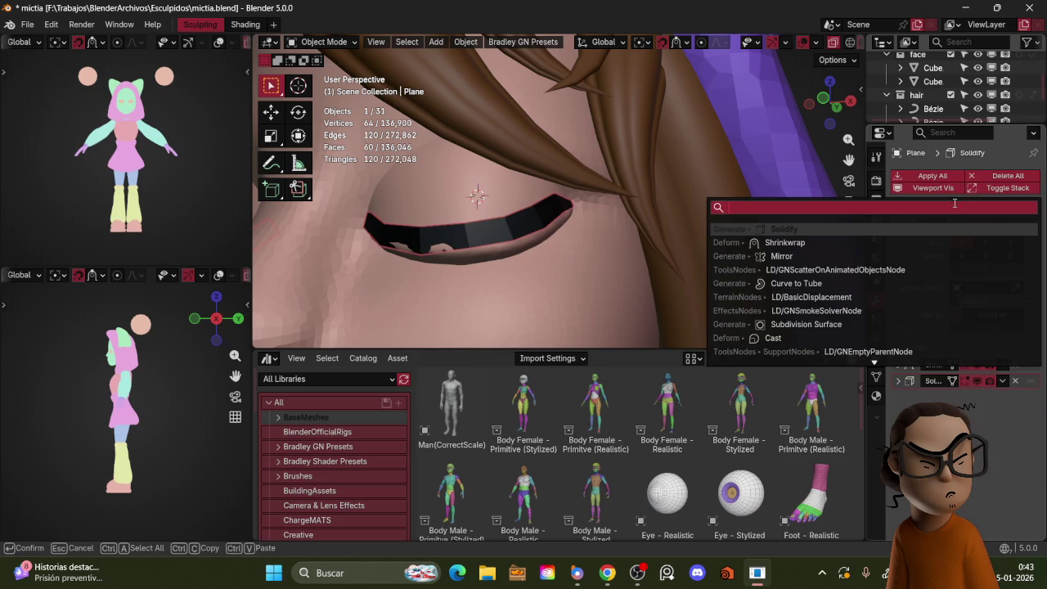
text(su)
key(Return)
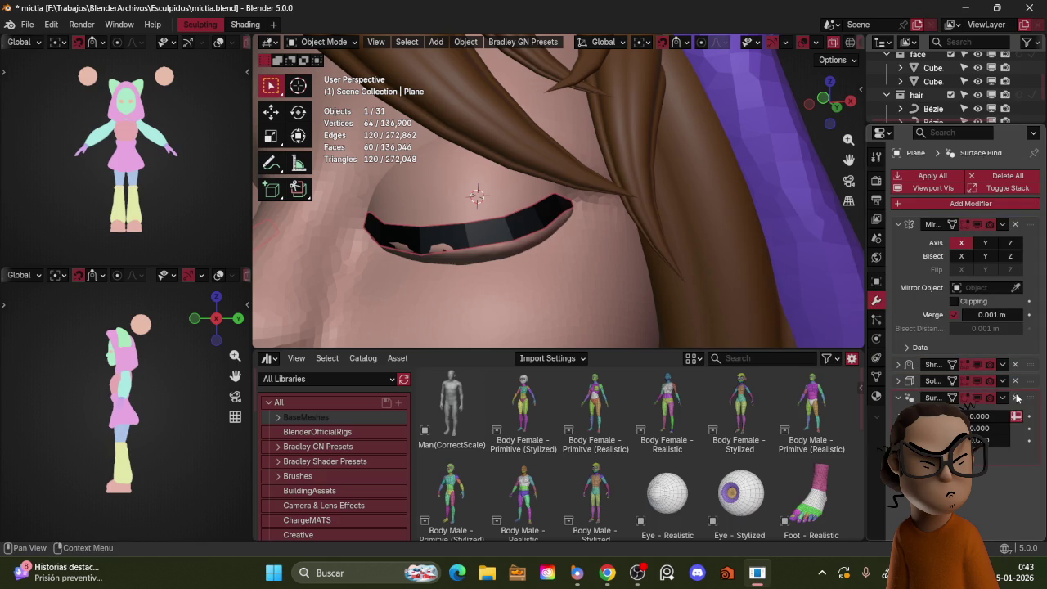
key(ctrl+x)
click(953, 204)
text(subd)
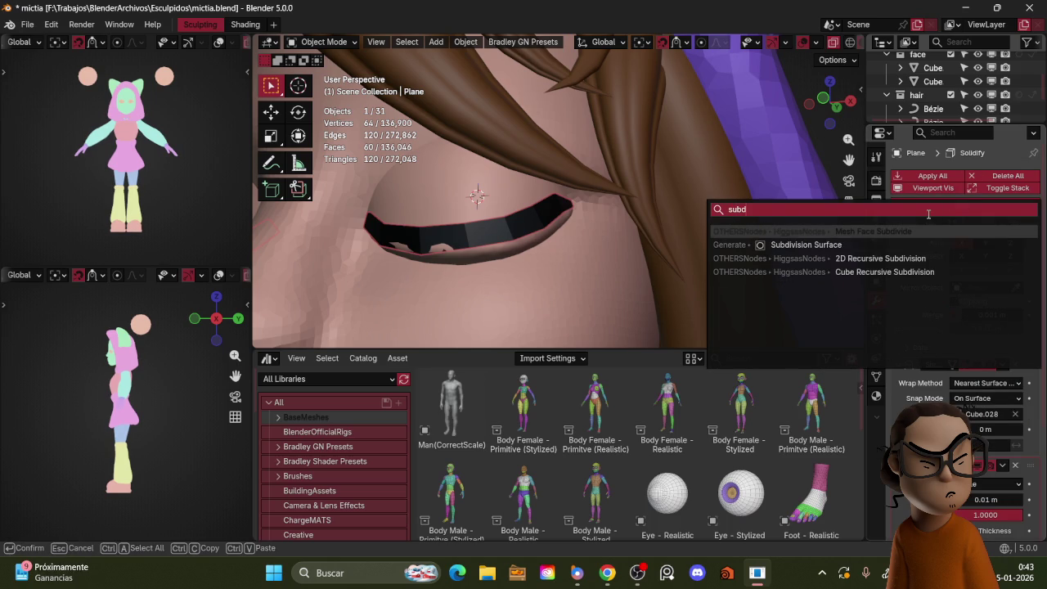
click(942, 243)
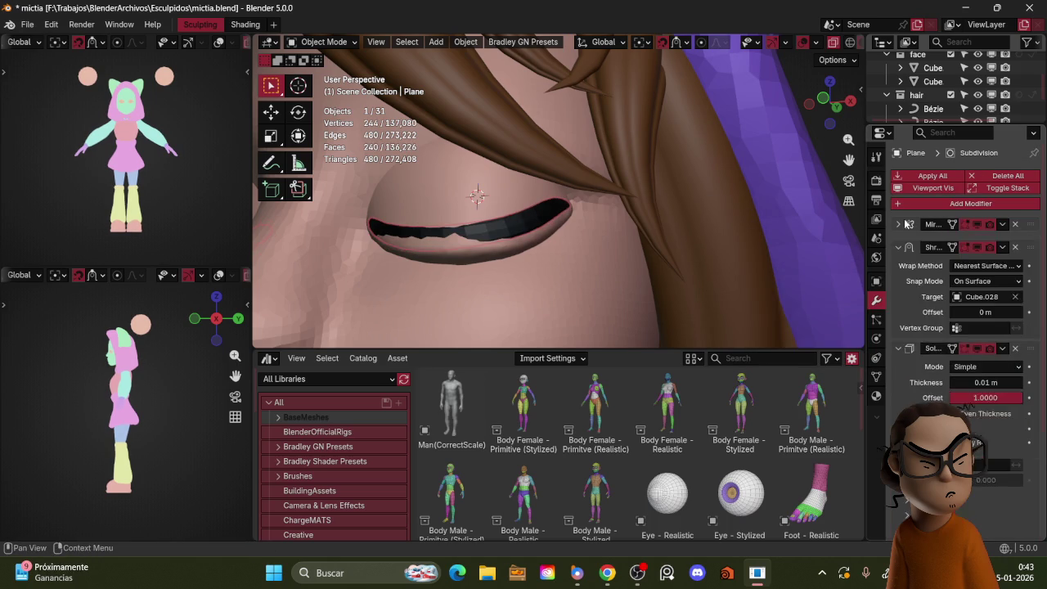
click(927, 253)
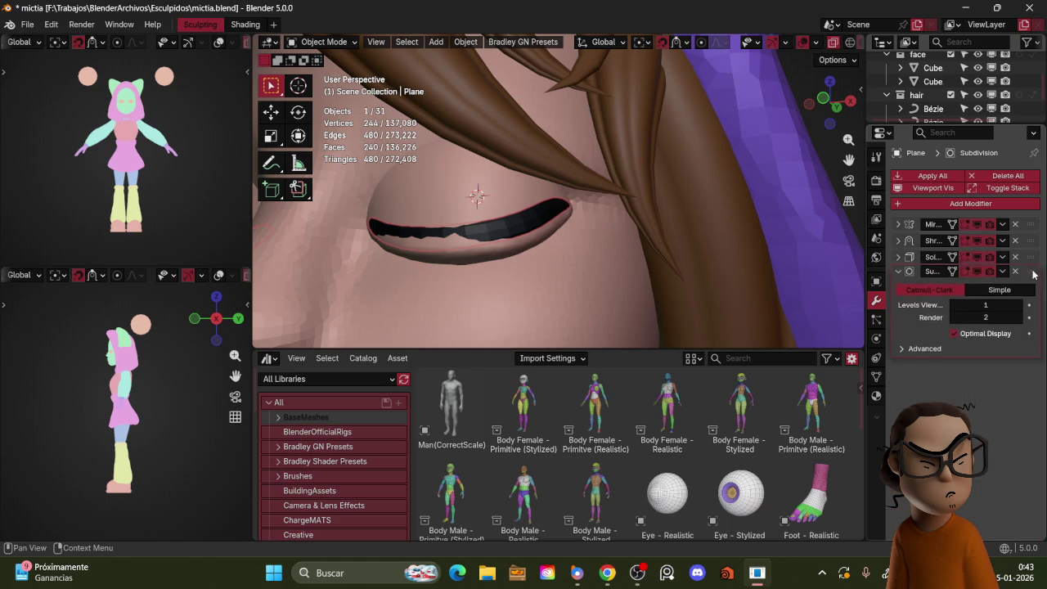
drag(1020, 312, 948, 309)
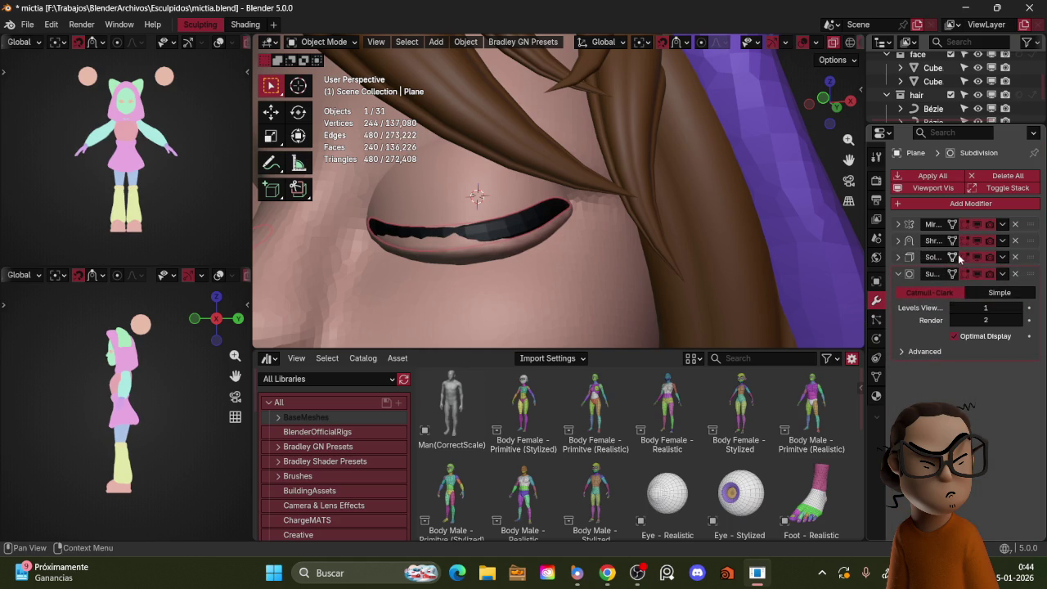
- In Edit Mode, move the eyelash strip onto the closed eyelid, then return to Object Mode
key(Tab)
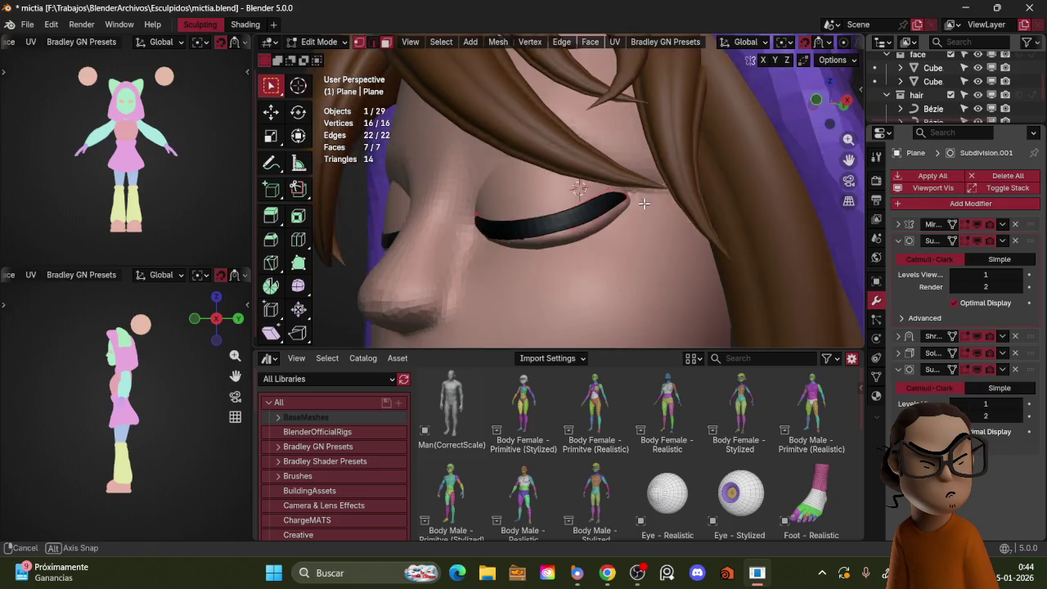
middle_drag(621, 212, 661, 209)
key(g)
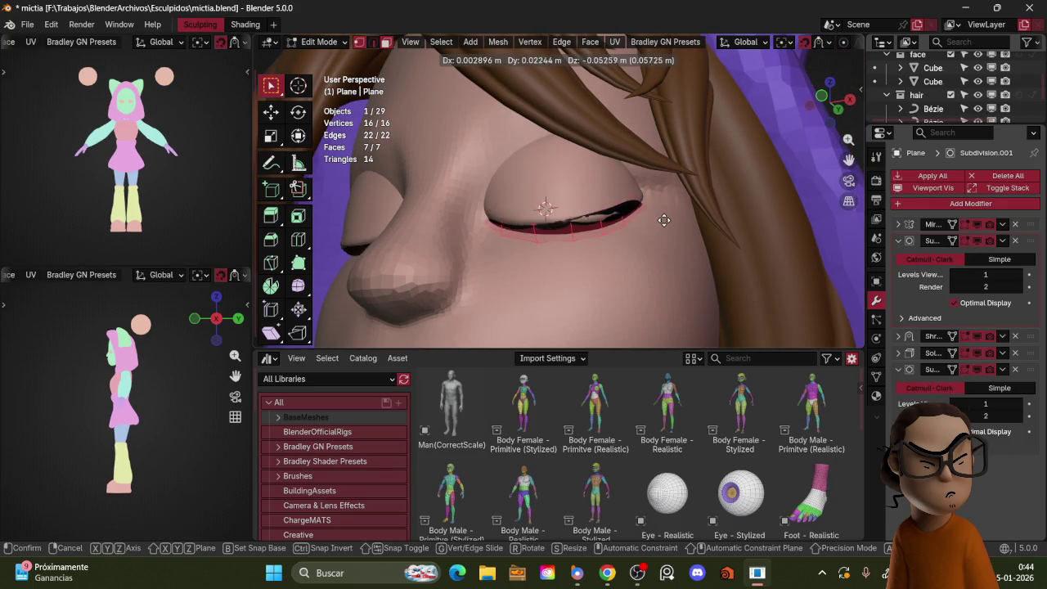
click(659, 214)
middle_drag(666, 194, 675, 172)
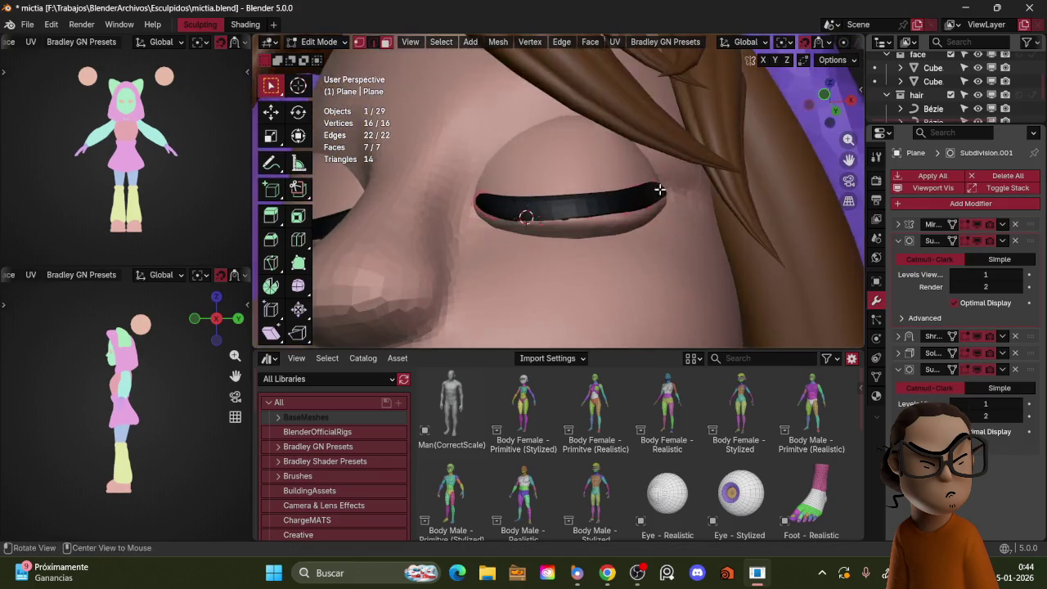
key(s)
key(g)
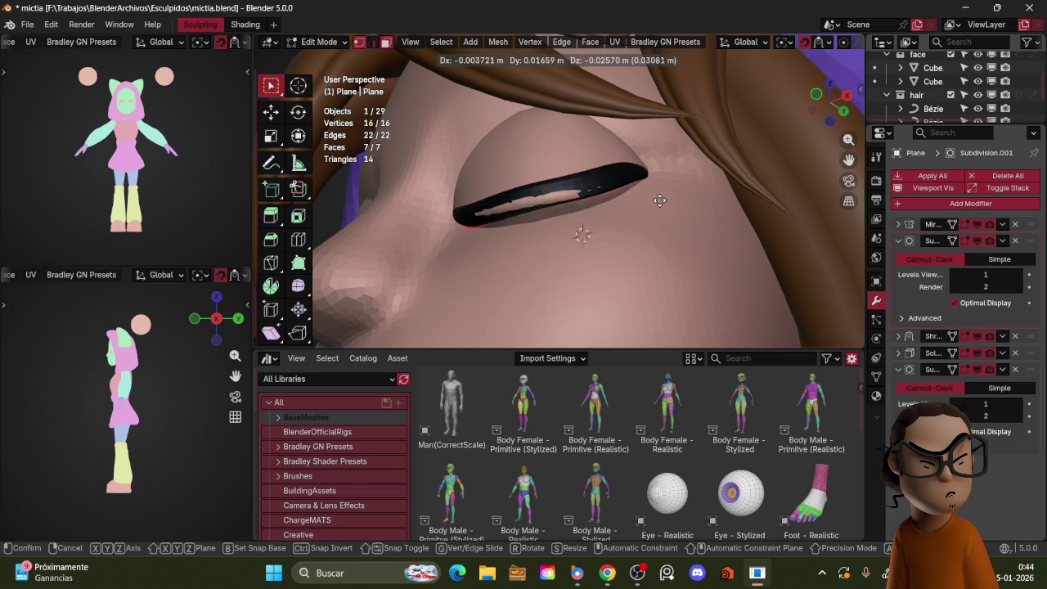
click(657, 196)
middle_drag(657, 196, 658, 226)
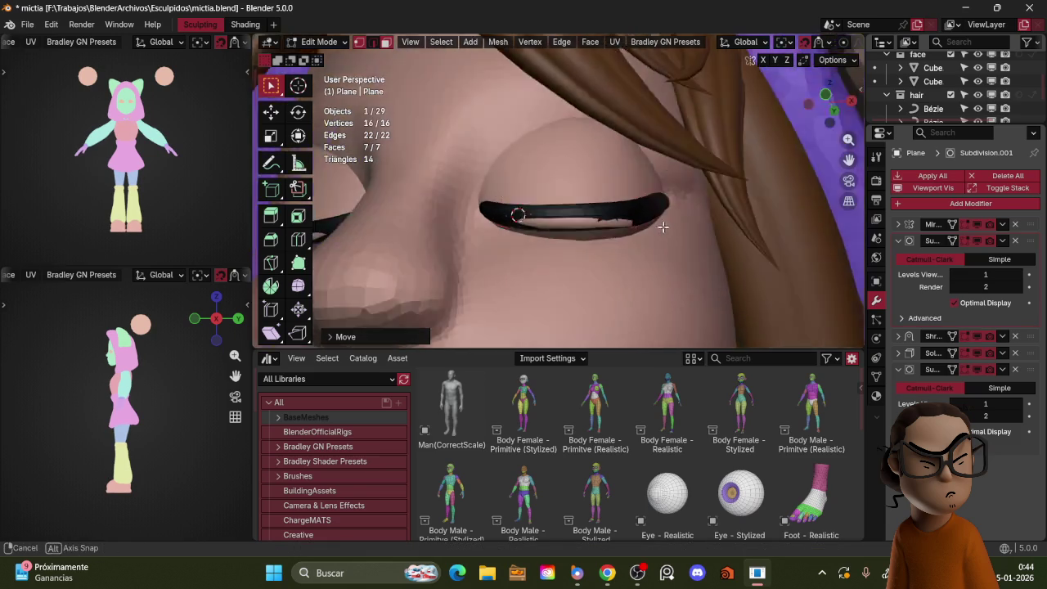
key(Tab)
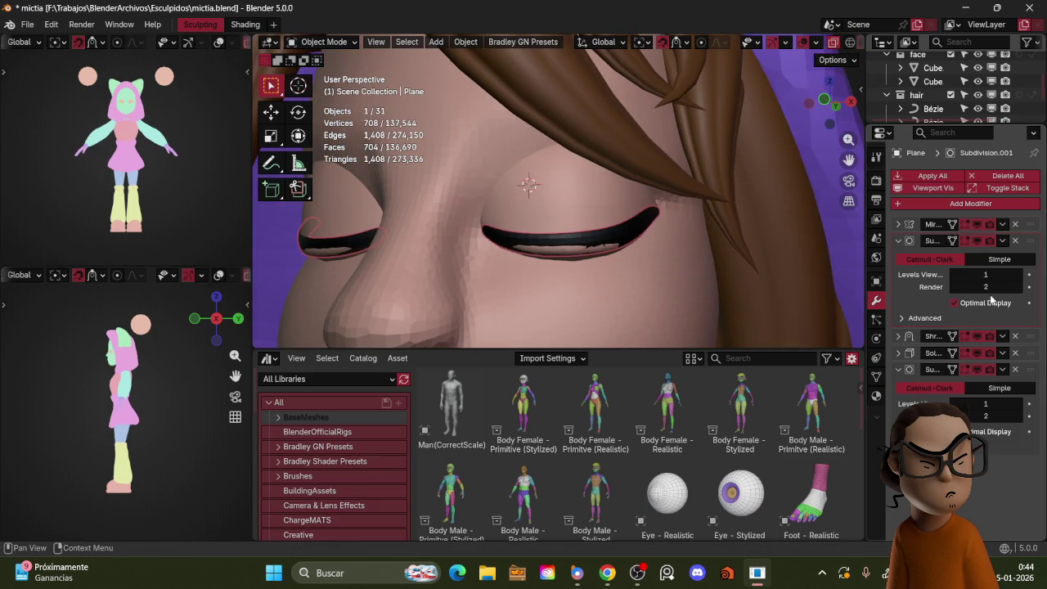
- Set the eyelash strip's Solidify thickness to 0.015 m
click(910, 369)
click(898, 353)
drag(985, 386, 985, 386)
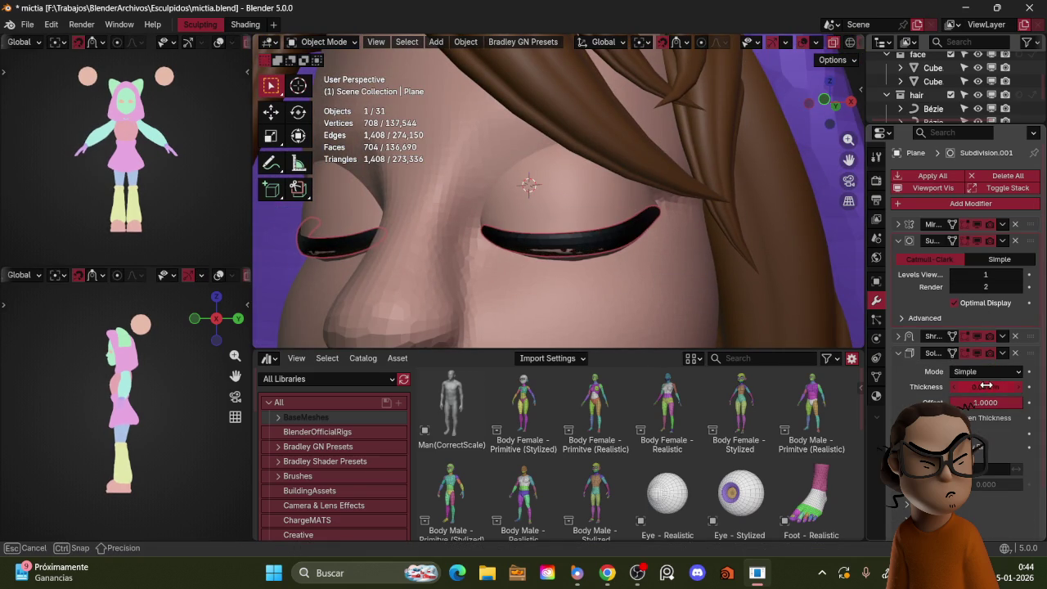
drag(987, 384, 986, 384)
scroll(736, 245, down, 5)
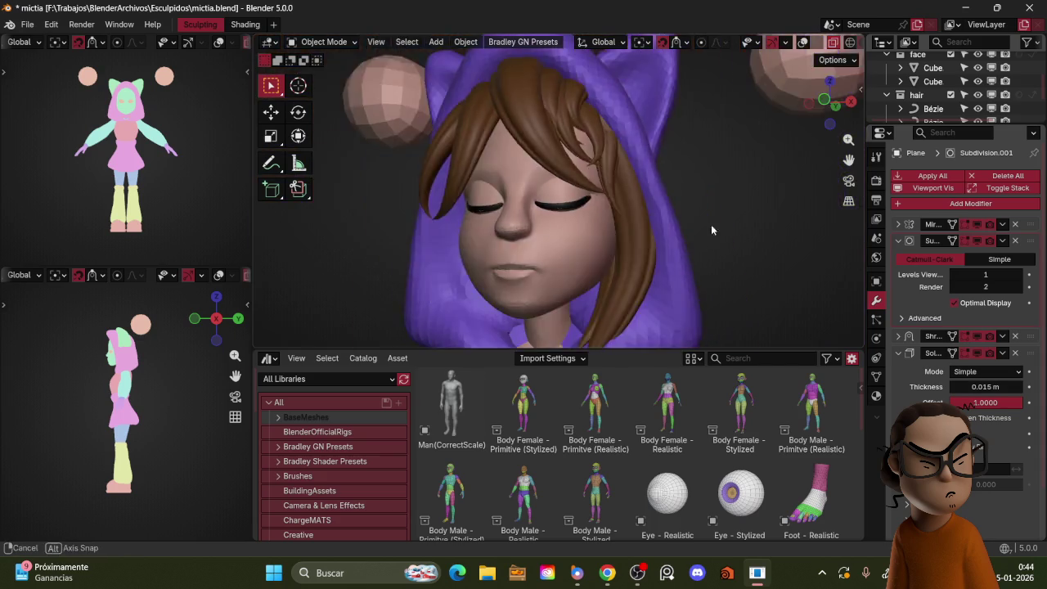
scroll(753, 270, down, 3)
- Re-enter Edit Mode on the eyelash strip and toggle wireframe shading to see its vertices
middle_drag(752, 270, 728, 237)
scroll(711, 209, up, 4)
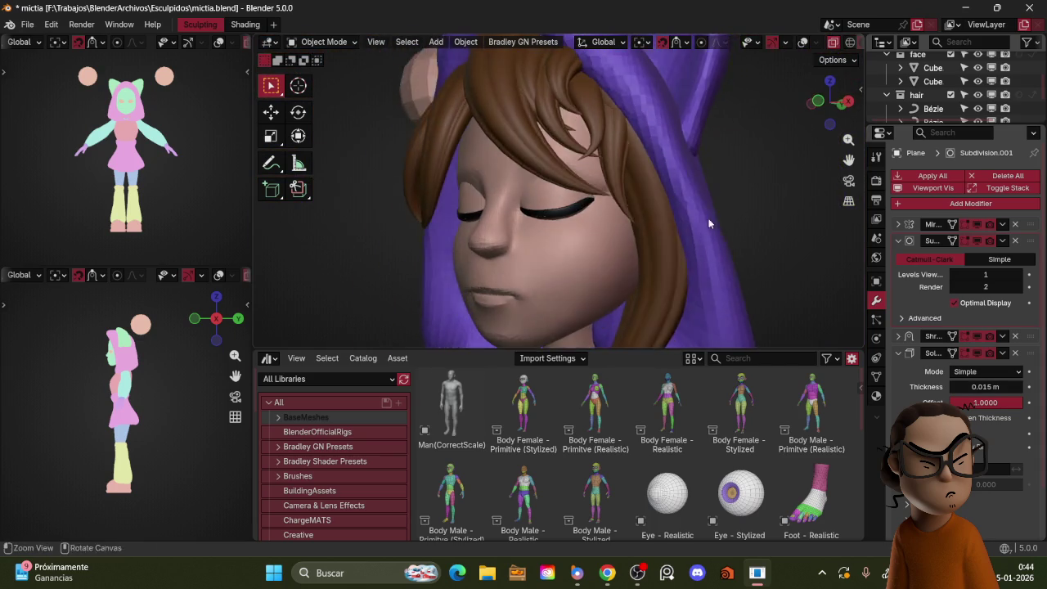
scroll(707, 205, up, 4)
key(shift+alt+z)
scroll(624, 159, down, 2)
key(Tab)
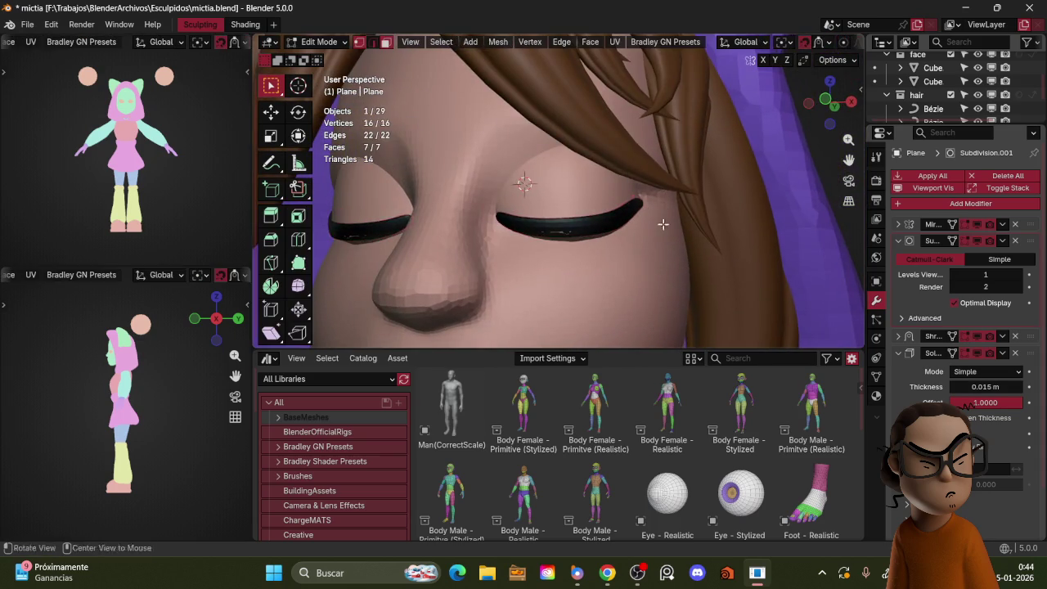
scroll(617, 191, up, 2)
key(z)
click(561, 212)
key(1)
- Move a single eyelash vertex along the eyelid in see-through wireframe view
click(471, 215)
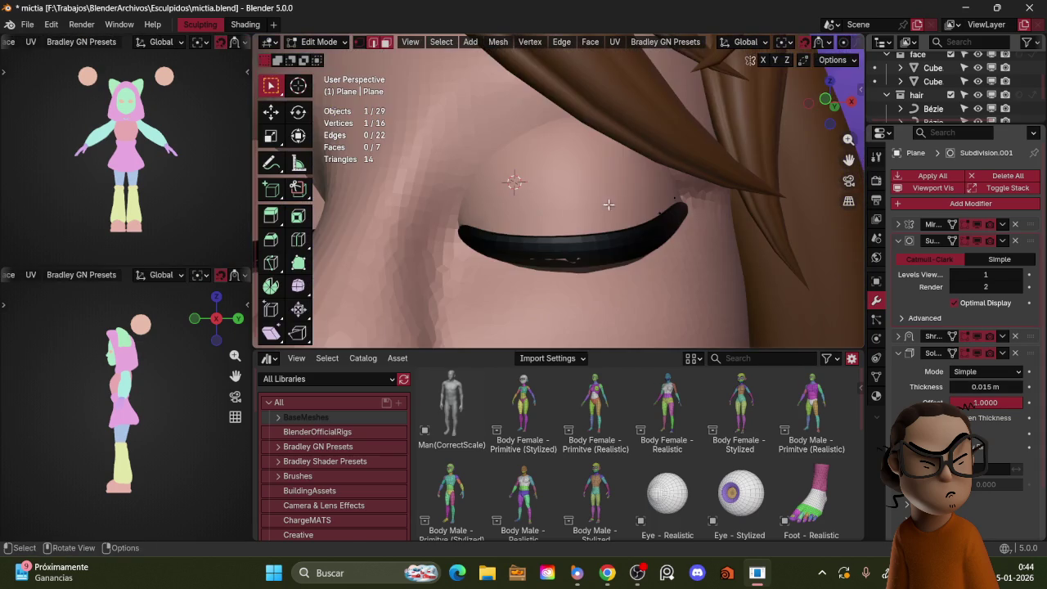
key(shift+z)
key(g)
click(543, 212)
key(shift+alt+z)
key(shift+alt+z)
key(z)
click(628, 146)
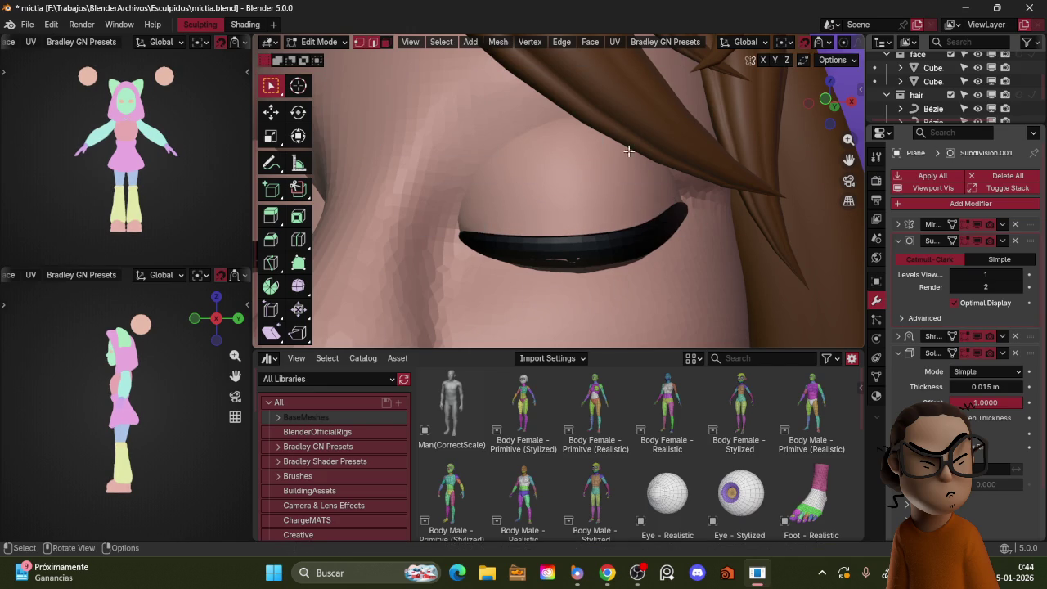
key(z)
key(shift+alt+z)
key(z)
- Select an eyelash end vertex and move it onto the eyelid
click(555, 244)
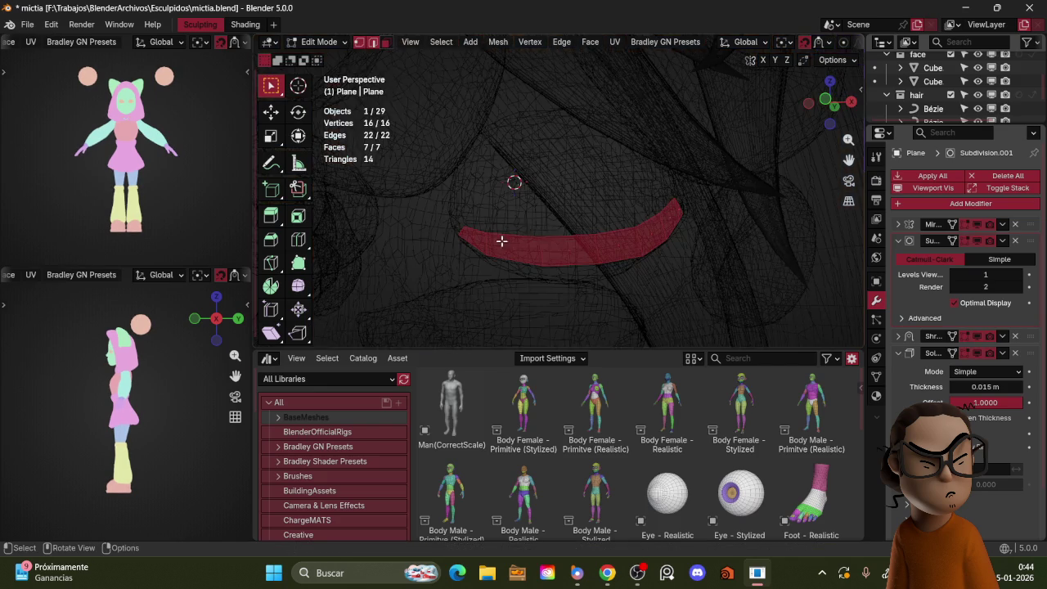
key(ctrl+Tab)
click(482, 187)
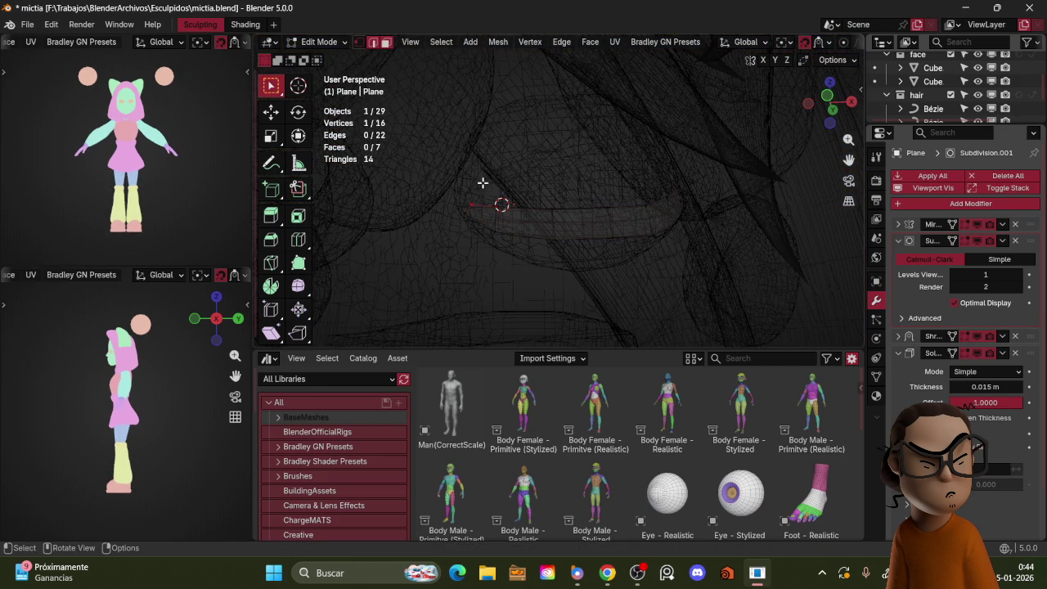
key(g)
click(502, 182)
key(g)
click(495, 180)
- Change the selection mode and move the end vertices to reshape the eyelash end
key(ctrl+Tab)
click(516, 284)
key(g)
click(523, 222)
key(shift+z)
key(shift+z)
key(shift+z)
key(g)
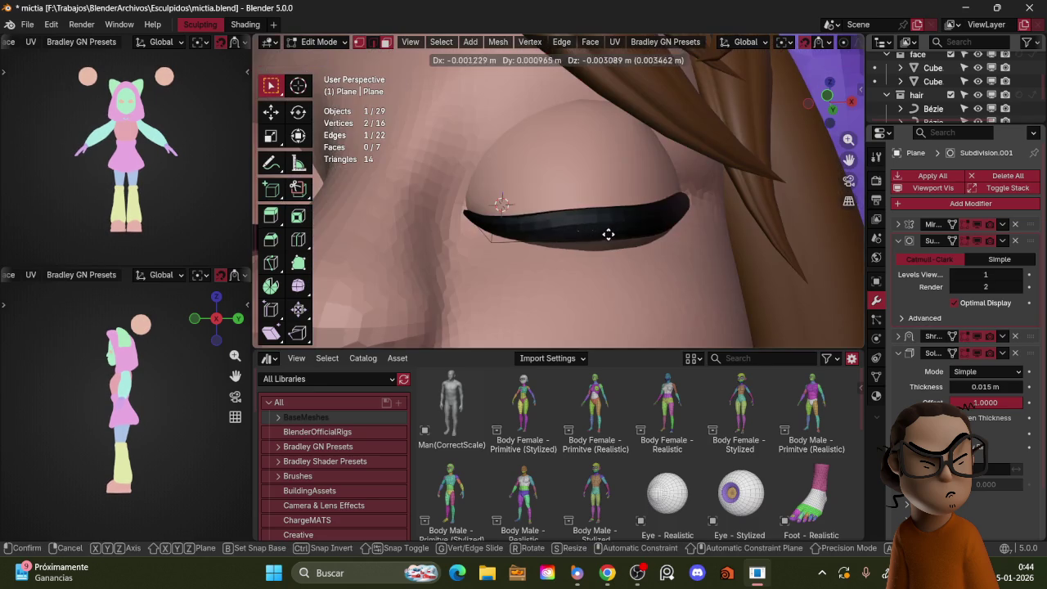
click(623, 219)
- Move and scale the selected eyelash vertices to follow the eyelid
scroll(622, 218, up, 2)
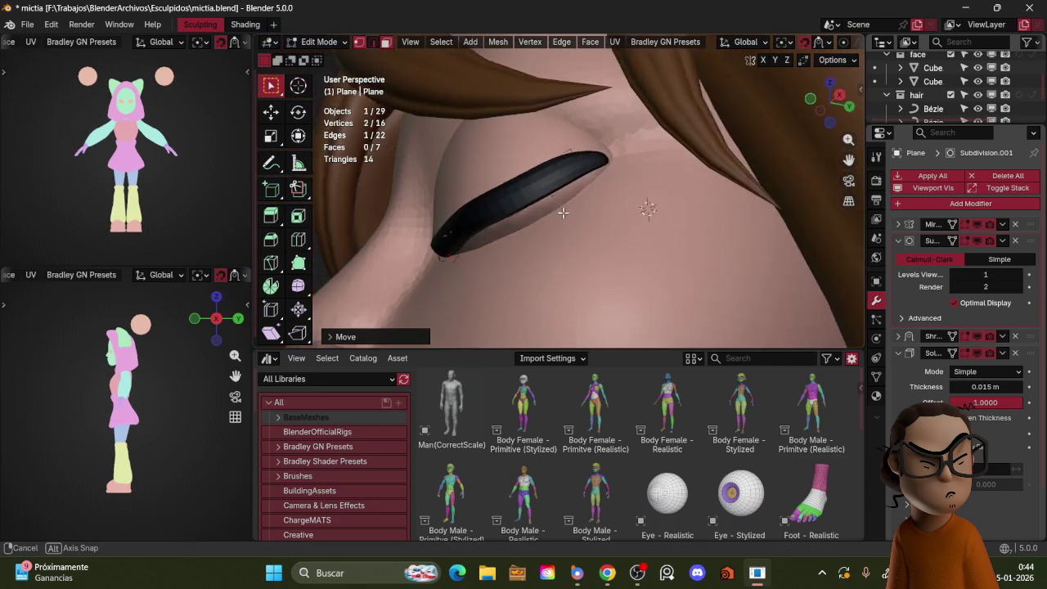
scroll(591, 215, down, 2)
middle_drag(592, 215, 612, 218)
key(z)
click(602, 215)
key(z)
click(603, 212)
key(g)
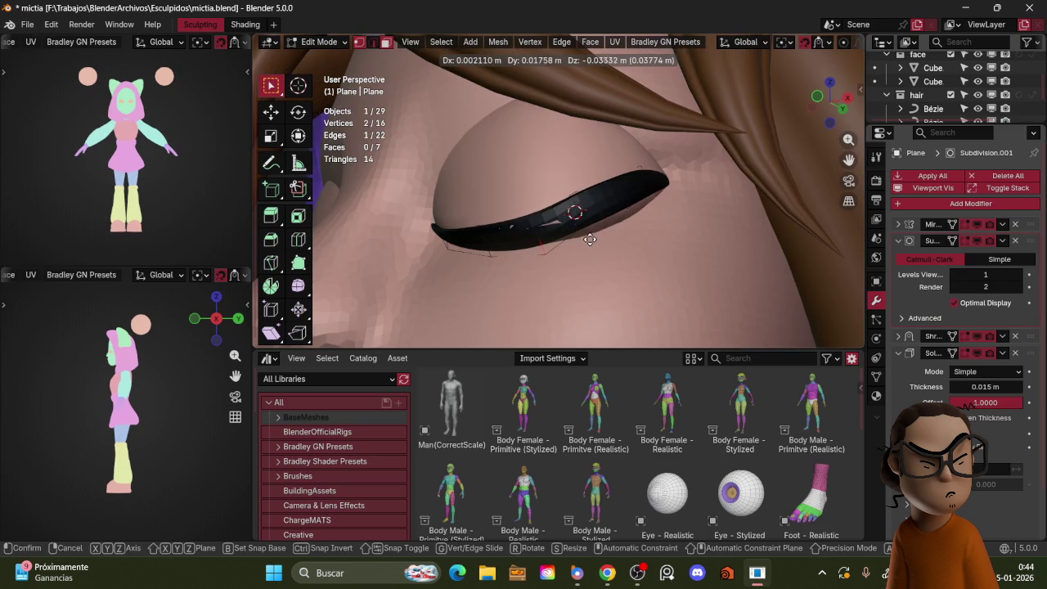
click(593, 235)
key(s)
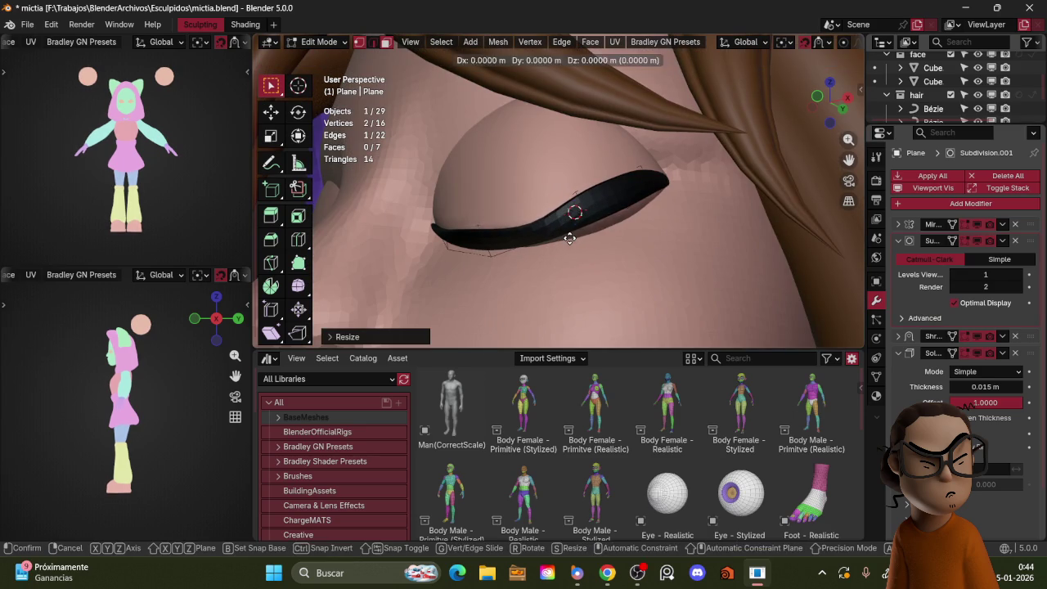
click(570, 238)
- Rotate, resize and move the selected eyelash edge to match the eyelid curve
middle_drag(570, 238, 599, 212)
key(shift+z)
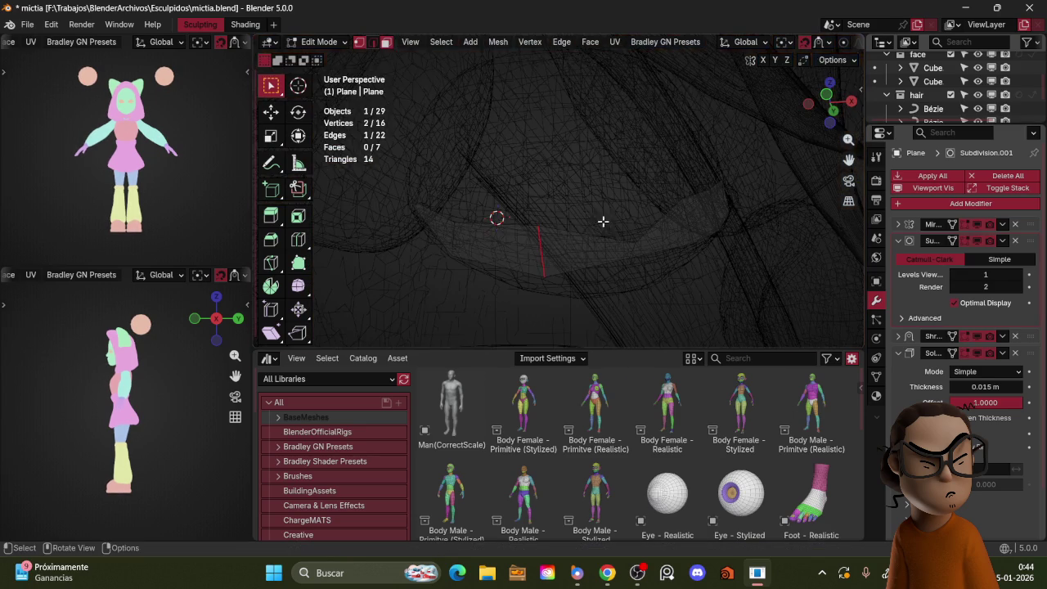
key(s)
key(g)
key(r)
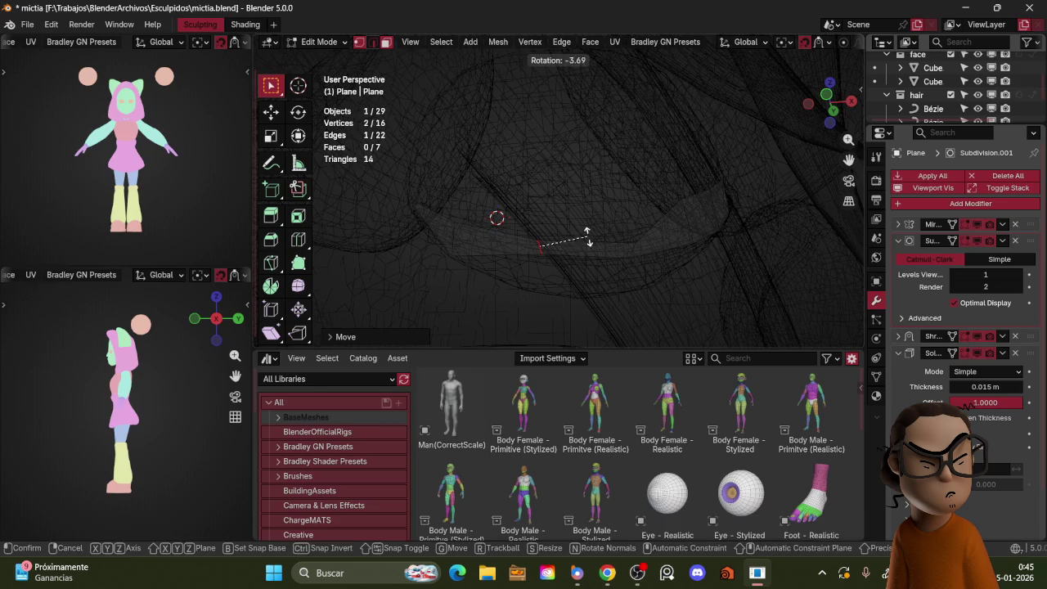
click(547, 230)
key(shift+z)
middle_drag(477, 233, 565, 233)
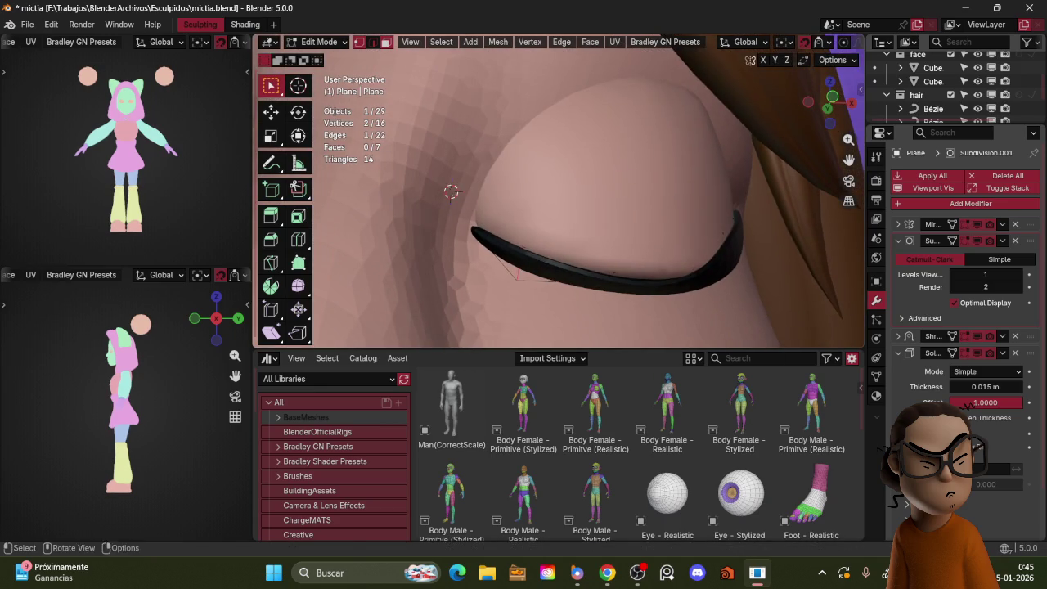
key(s)
click(569, 235)
key(g)
click(523, 231)
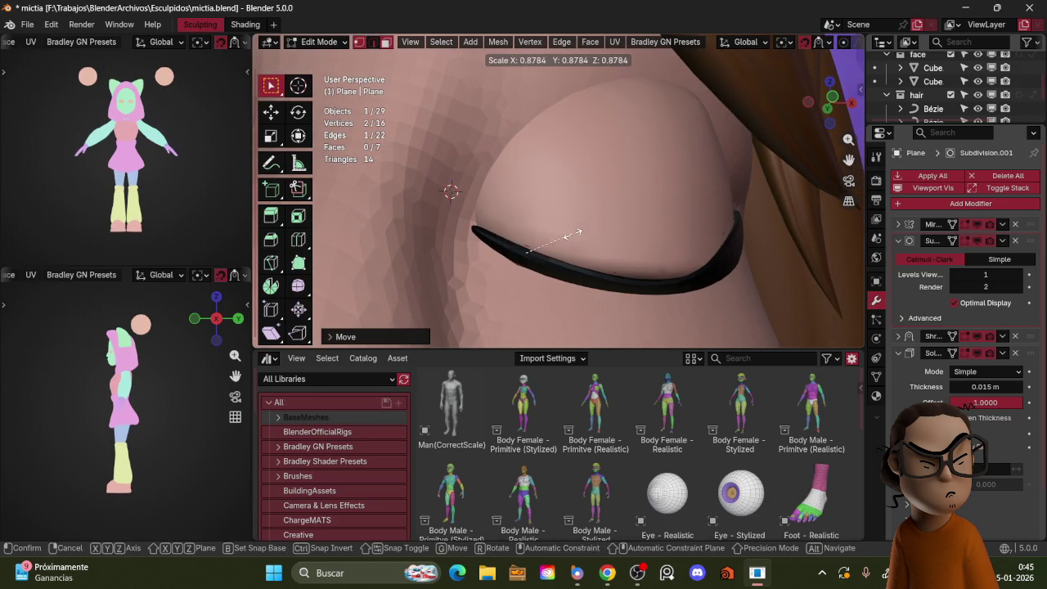
- Move and scale the lash vertices in see-through wireframe to hug the eyelid
middle_drag(682, 200, 572, 229)
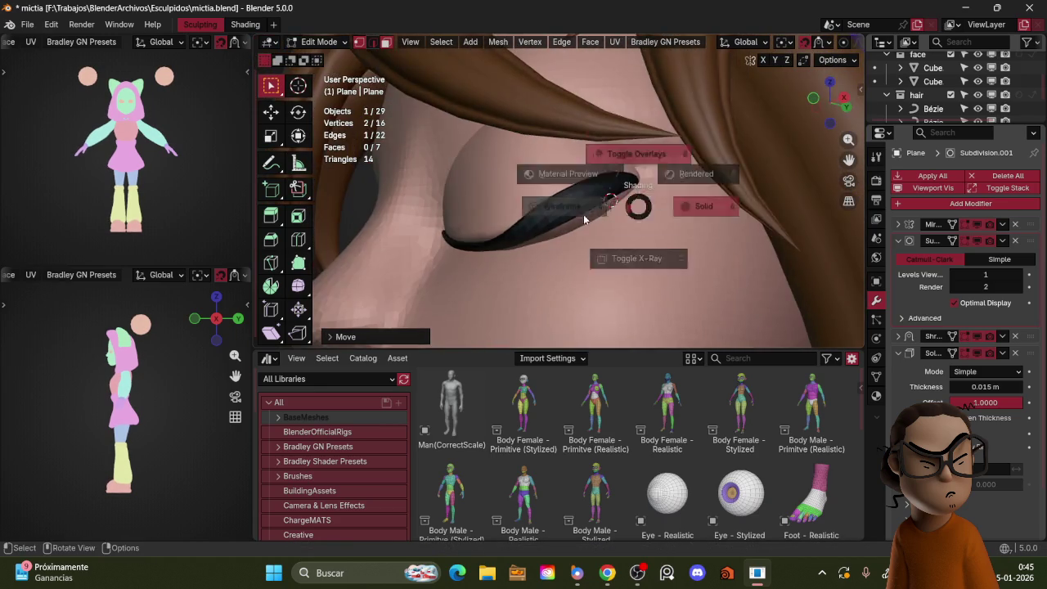
key(shift+z)
key(g)
click(573, 228)
key(s)
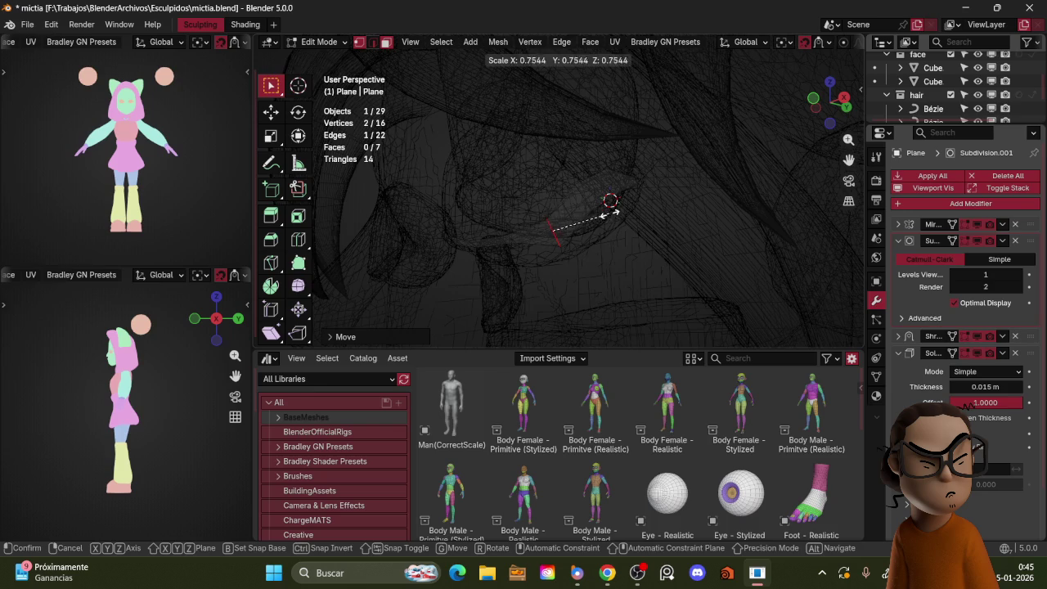
click(586, 224)
key(g)
click(579, 221)
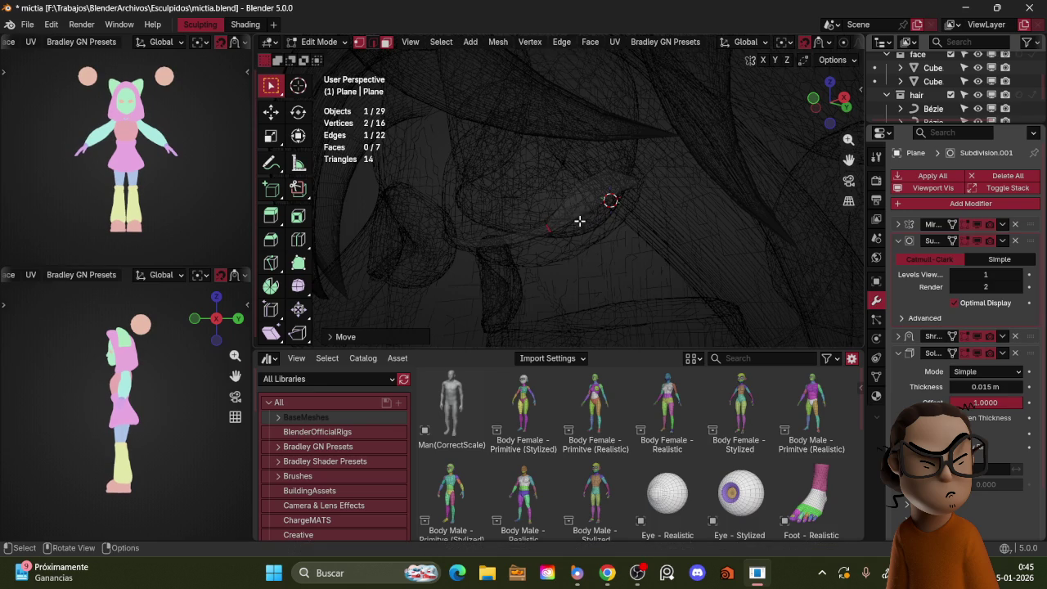
key(shift+z)
- Resize and reposition the lash end so it sits on the eyelid
key(g)
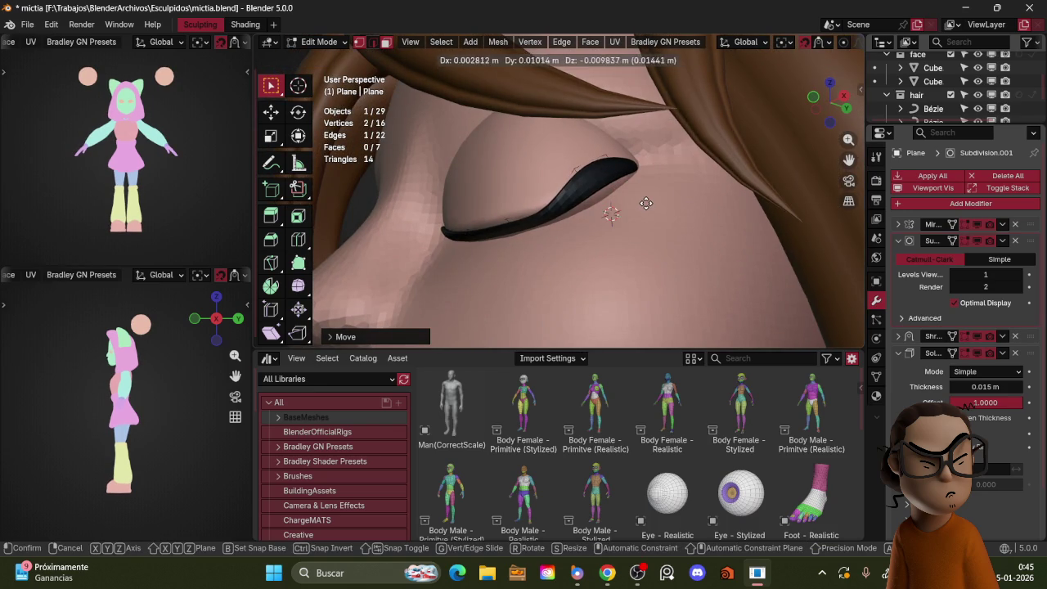
click(646, 203)
key(s)
click(609, 188)
key(g)
click(614, 191)
key(s)
click(630, 162)
key(g)
click(637, 170)
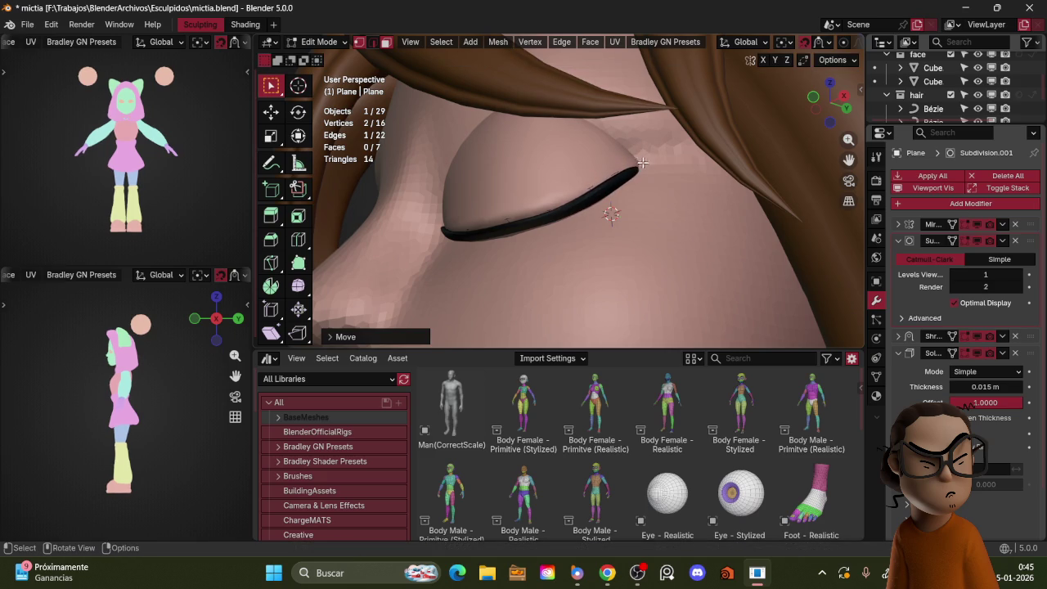
- From a frontal view, box-select the lash vertices along the eyelid and widen the strip
scroll(646, 164, down, 3)
mouse_move(692, 149)
middle_down()
mouse_move(706, 246)
mouse_move(686, 218)
mouse_move(627, 213)
middle_up()
scroll(687, 217, down, 2)
scroll(627, 192, up, 5)
scroll(627, 175, up, 2)
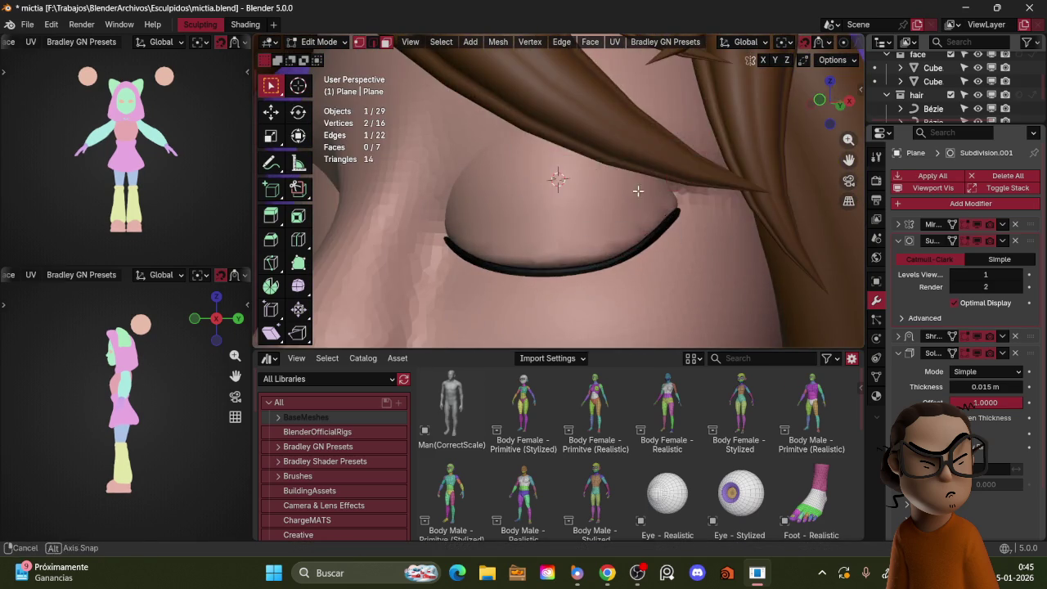
key(z)
click(588, 219)
drag(591, 219, 691, 167)
key(z)
click(719, 174)
key(s)
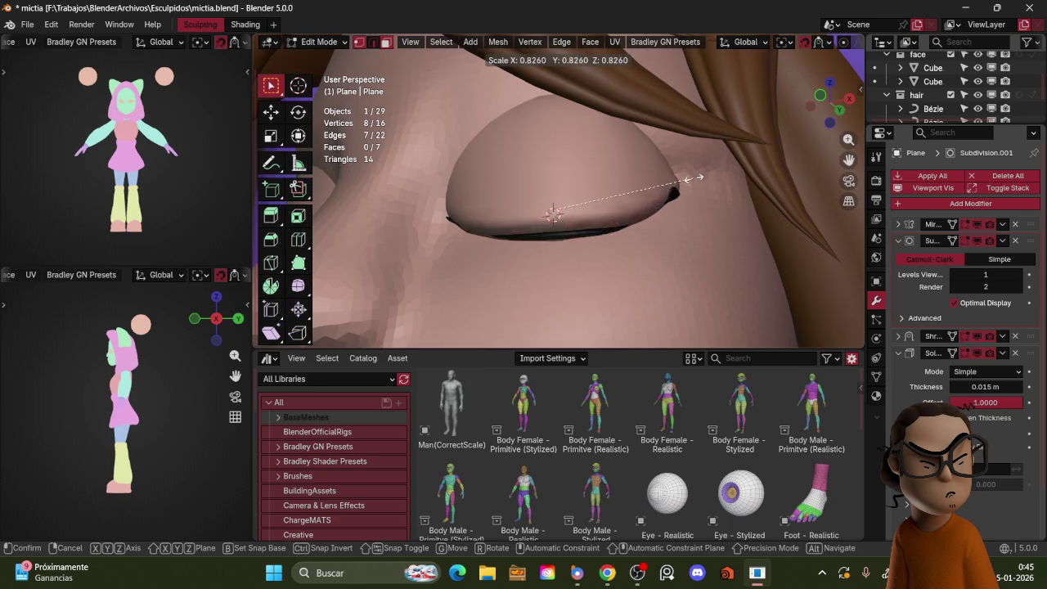
click(726, 160)
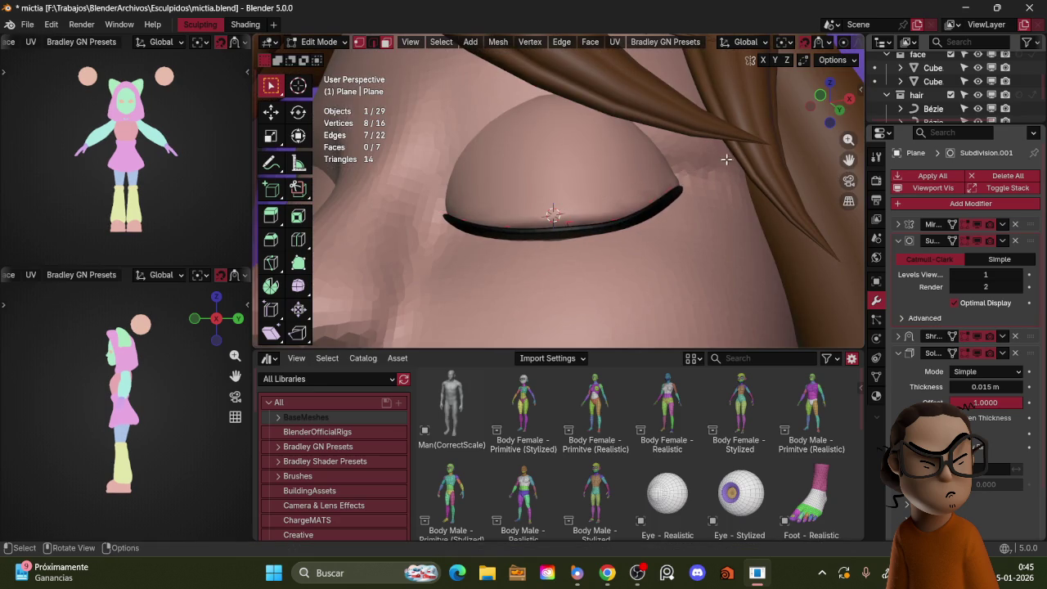
- Move and scale the selected lash vertices for a final fit along the eyelid
key(z)
click(694, 189)
key(g)
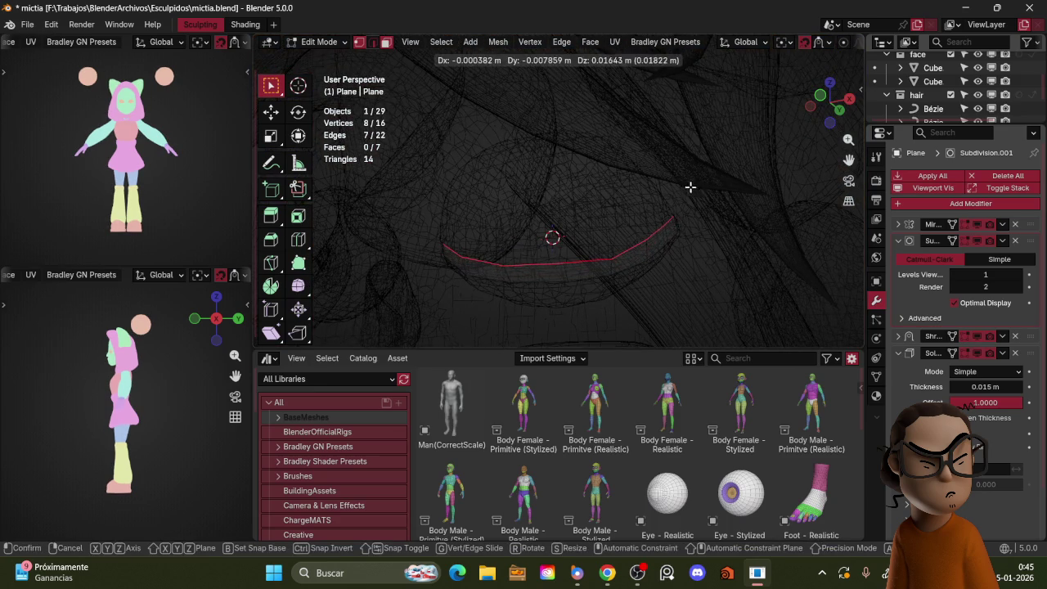
click(691, 186)
key(s)
key(z)
click(709, 195)
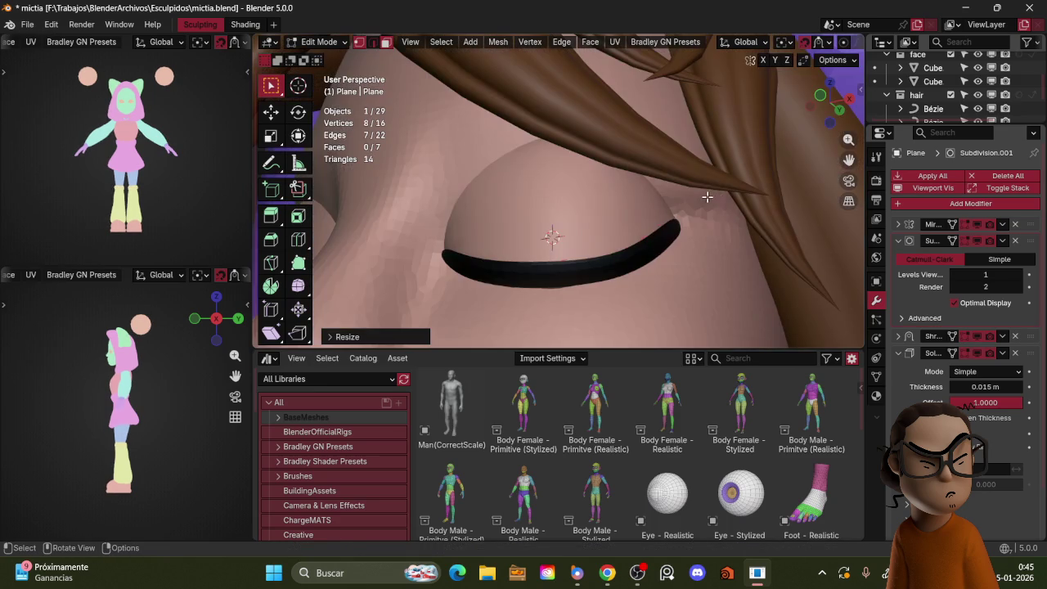
click(720, 188)
mouse_move(712, 180)
ctrl+middle_down()
mouse_move(736, 242)
mouse_move(652, 168)
ctrl+middle_up()
- Switch to vertex select and move the lash end vertices in see-through wireframe
key(z)
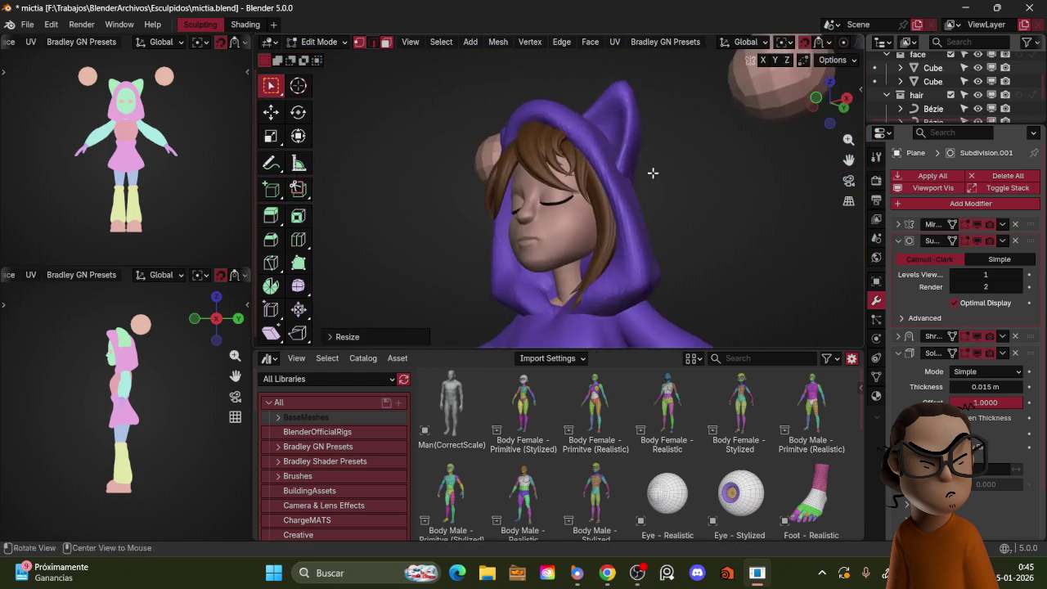
scroll(684, 175, up, 5)
scroll(669, 175, up, 3)
scroll(669, 175, down, 3)
key(ctrl+Tab)
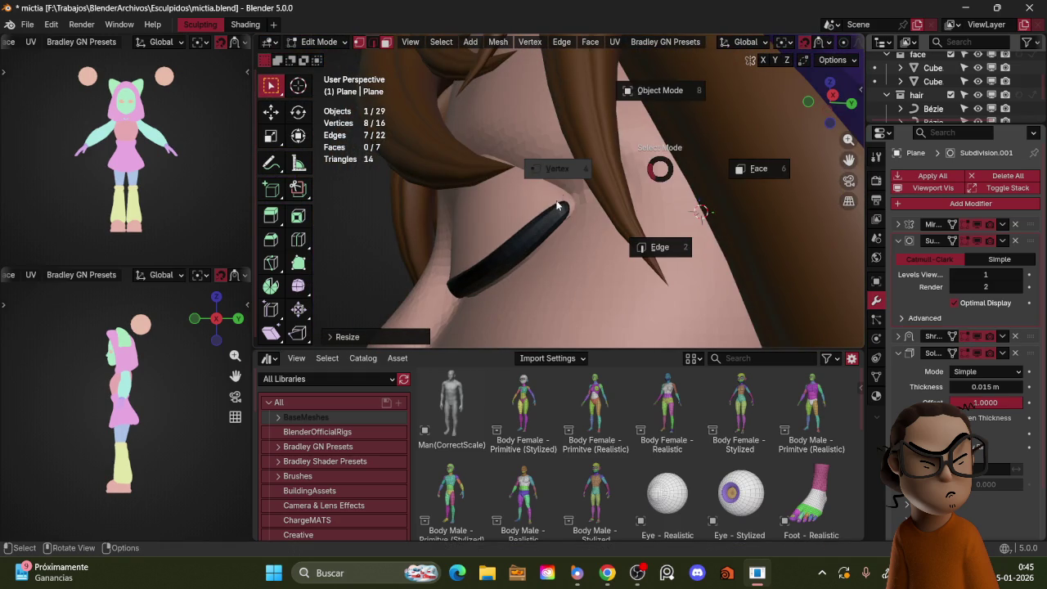
click(589, 175)
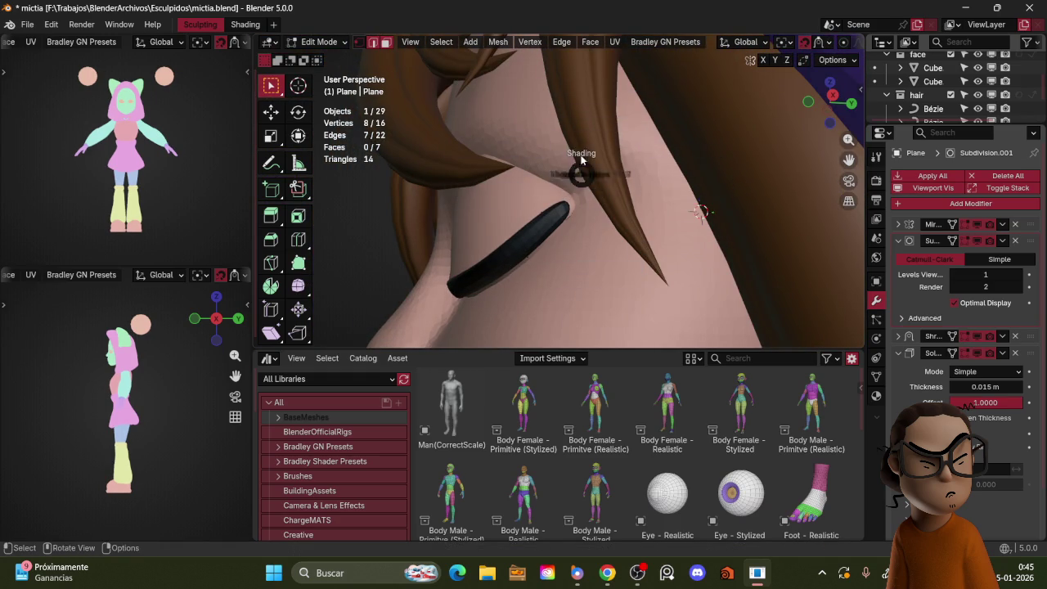
key(shift+z)
key(g)
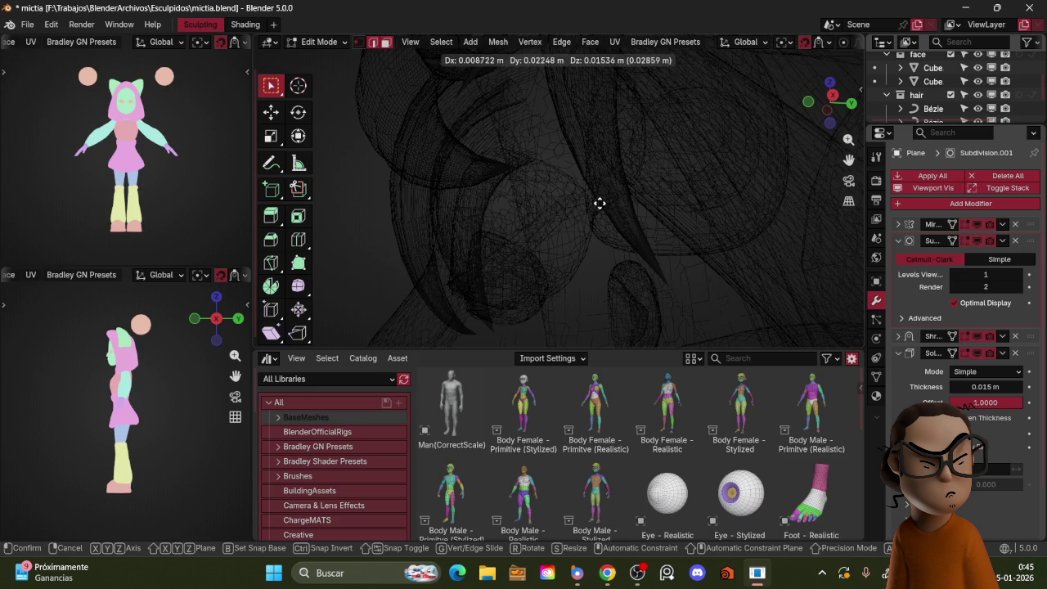
click(605, 203)
key(z)
click(687, 201)
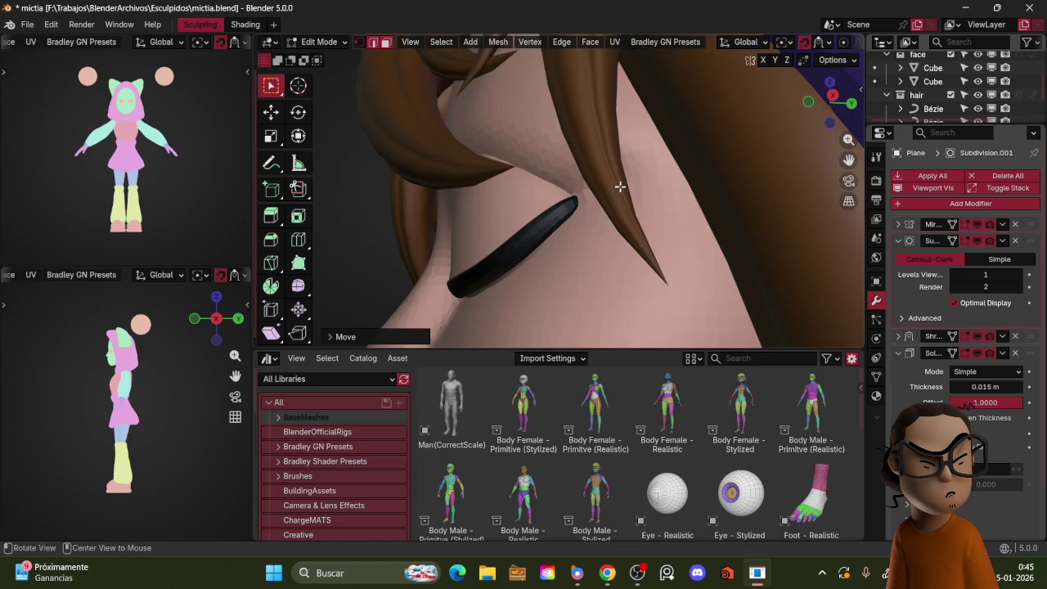
- Edge-slide an edge at the right eyelash's inner end, viewing both closed eyes frontally
middle_drag(624, 184, 682, 188)
middle_drag(670, 122, 729, 200)
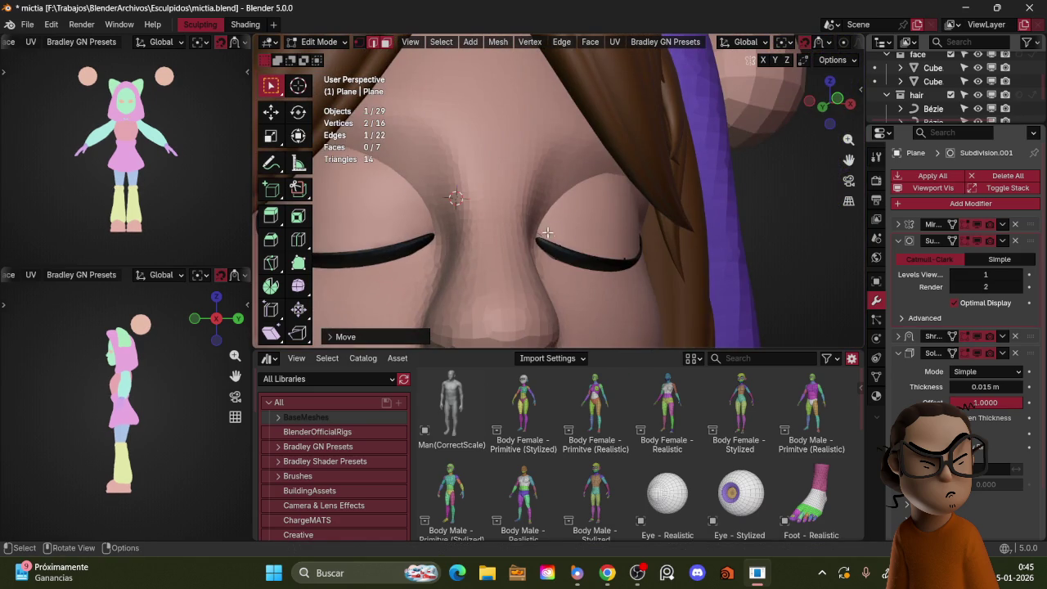
key(z)
key(g)
key(g)
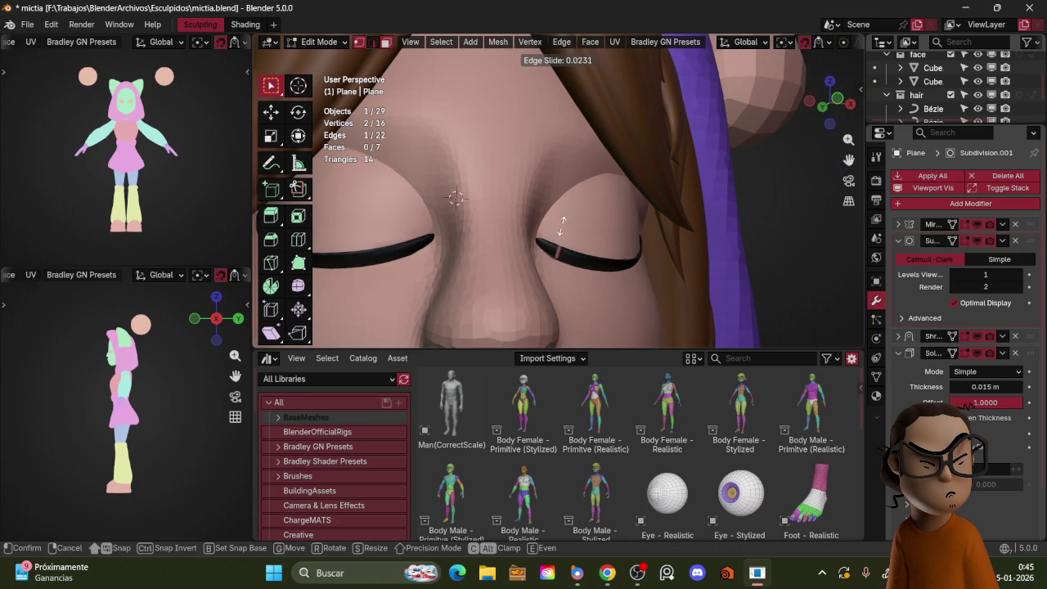
click(559, 229)
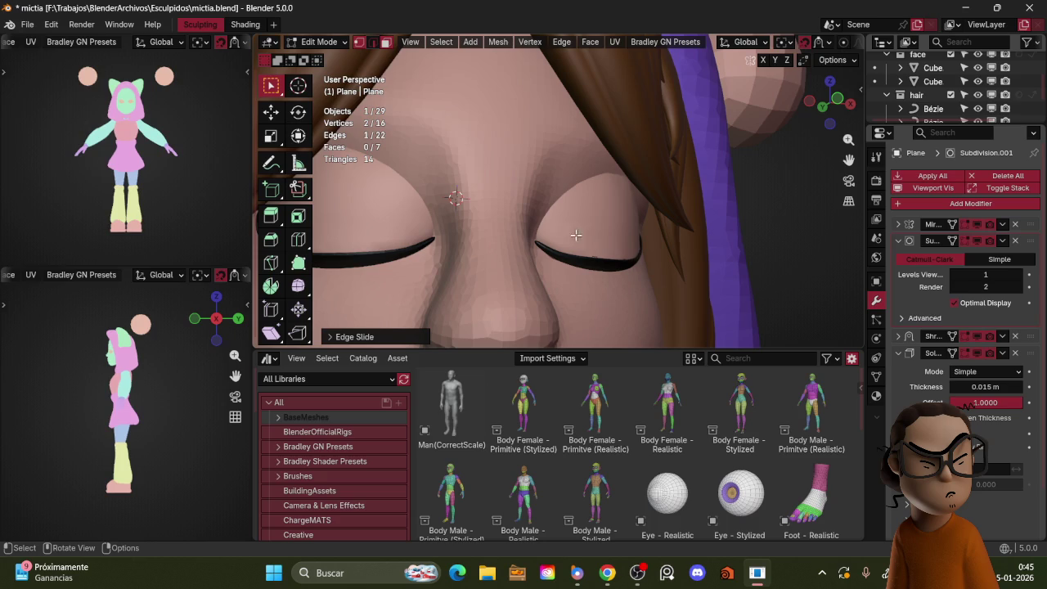
scroll(619, 163, down, 6)
mouse_move(663, 227)
middle_down()
mouse_move(642, 238)
mouse_move(689, 226)
mouse_move(711, 193)
mouse_move(678, 262)
mouse_move(636, 253)
mouse_move(753, 252)
mouse_move(723, 171)
mouse_move(695, 174)
mouse_move(669, 146)
middle_up()
scroll(690, 227, up, 4)
scroll(712, 192, up, 2)
scroll(678, 262, down, 3)
scroll(680, 247, down, 1)
key(ctrl+Tab)
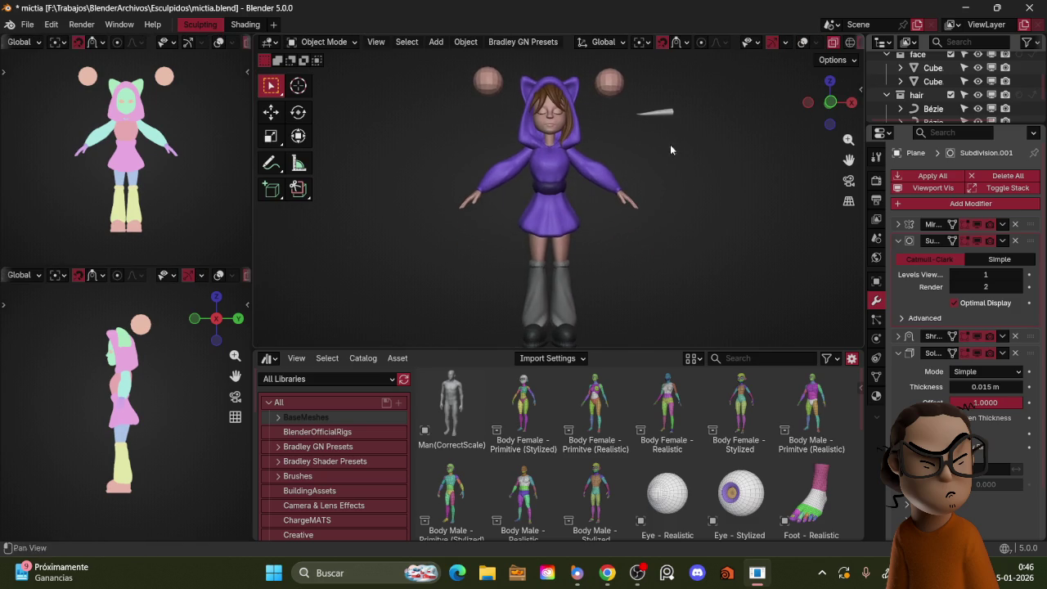
- Save the character file mictia.blend with Ctrl+S
key(ctrl+s)
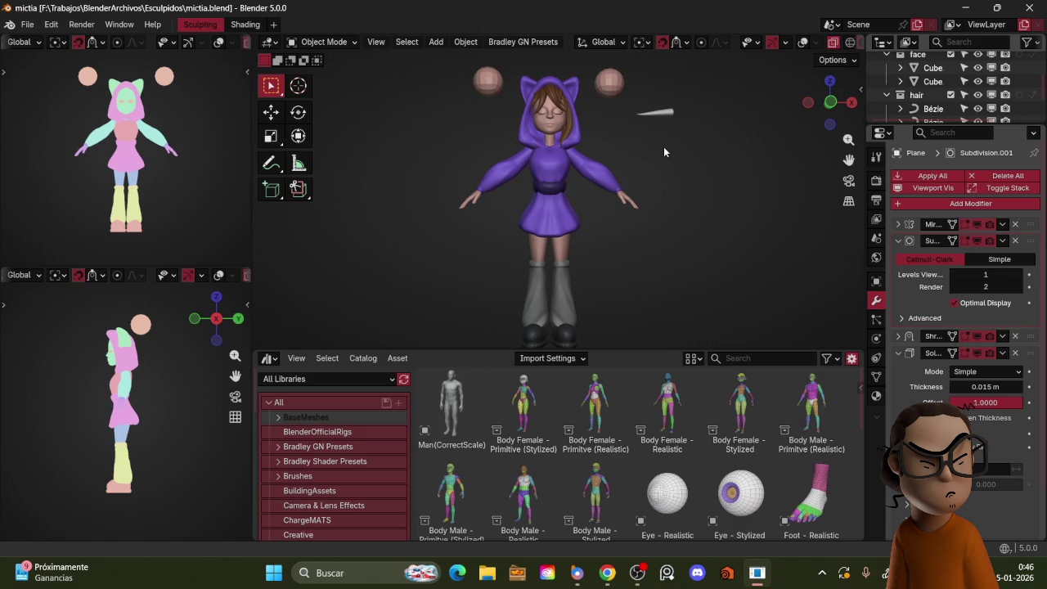
- Maximize the 3D viewport and orbit the character from her back to a front view
key(ctrl+space)
mouse_move(644, 217)
middle_down()
mouse_move(629, 219)
mouse_move(621, 245)
mouse_move(591, 256)
middle_up()
mouse_move(592, 275)
middle_down()
mouse_move(501, 346)
mouse_move(479, 349)
middle_up()
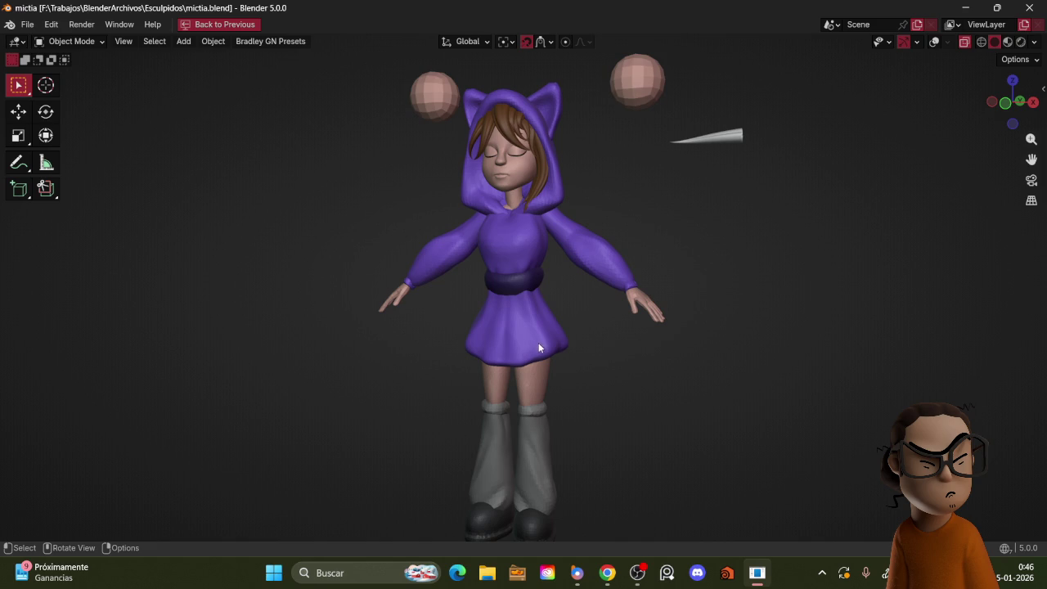
mouse_move(560, 322)
middle_down()
mouse_move(553, 343)
mouse_move(526, 334)
mouse_move(605, 319)
mouse_move(540, 355)
mouse_move(596, 352)
mouse_move(608, 365)
mouse_move(559, 357)
mouse_move(597, 351)
mouse_move(575, 365)
middle_up()
scroll(575, 364, up, 2)
mouse_move(589, 329)
middle_down()
mouse_move(594, 369)
mouse_move(586, 300)
mouse_move(567, 351)
mouse_move(573, 367)
mouse_move(562, 325)
middle_up()
- Zoom and pan to frame the whole hooded girl, cat ears down to the black shoes
scroll(594, 369, up, 2)
scroll(581, 327, up, 1)
scroll(567, 367, down, 2)
scroll(564, 362, down, 2)
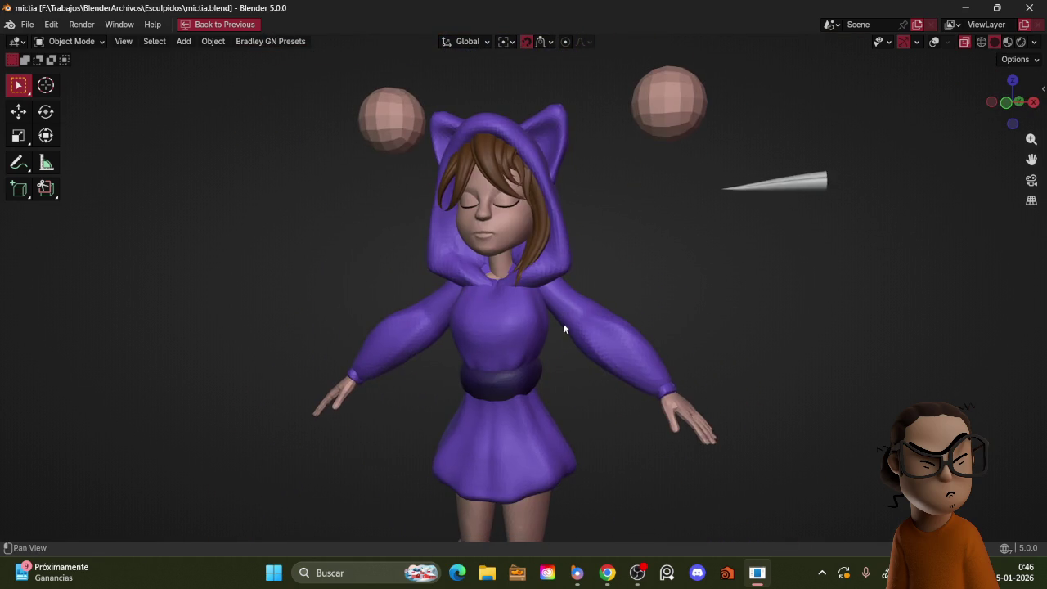
scroll(563, 325, down, 2)
mouse_move(581, 363)
shift+middle_down()
mouse_move(579, 295)
mouse_move(580, 311)
mouse_move(619, 332)
mouse_move(591, 339)
mouse_move(603, 343)
mouse_move(580, 331)
mouse_move(591, 363)
mouse_move(573, 348)
mouse_move(591, 351)
mouse_move(575, 349)
mouse_move(593, 336)
mouse_move(592, 346)
mouse_move(594, 331)
shift+middle_up()
scroll(588, 338, down, 1)
scroll(580, 317, down, 1)
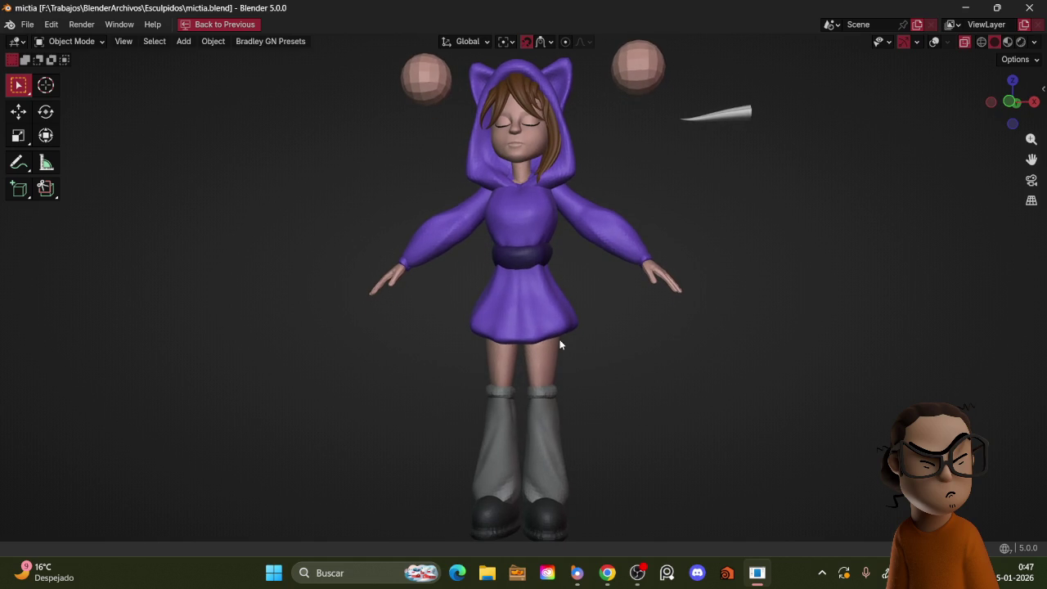